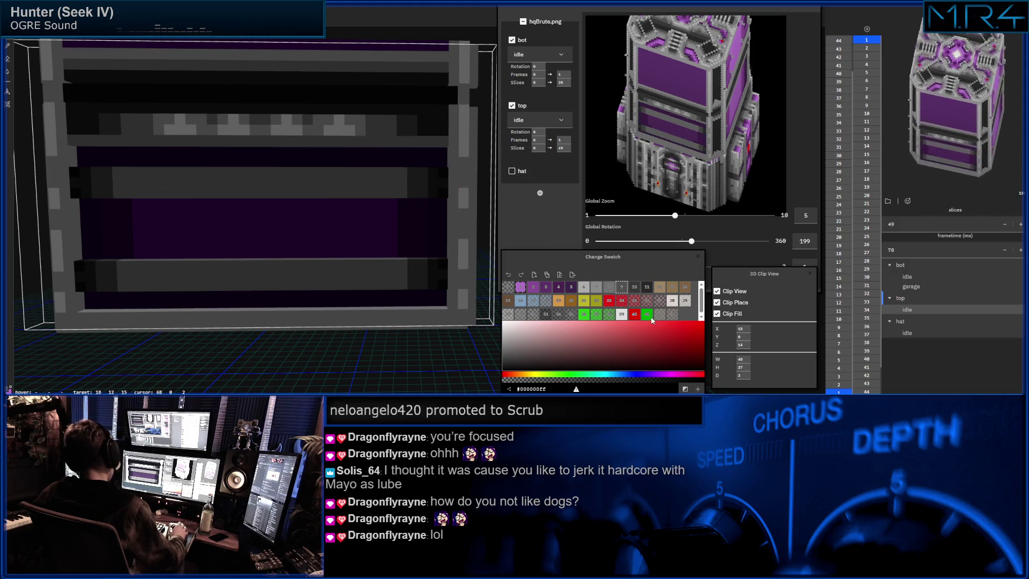
Paint a light-grey strip along the upper dark bar and restore dark grey at its stray left end.
click(589, 288)
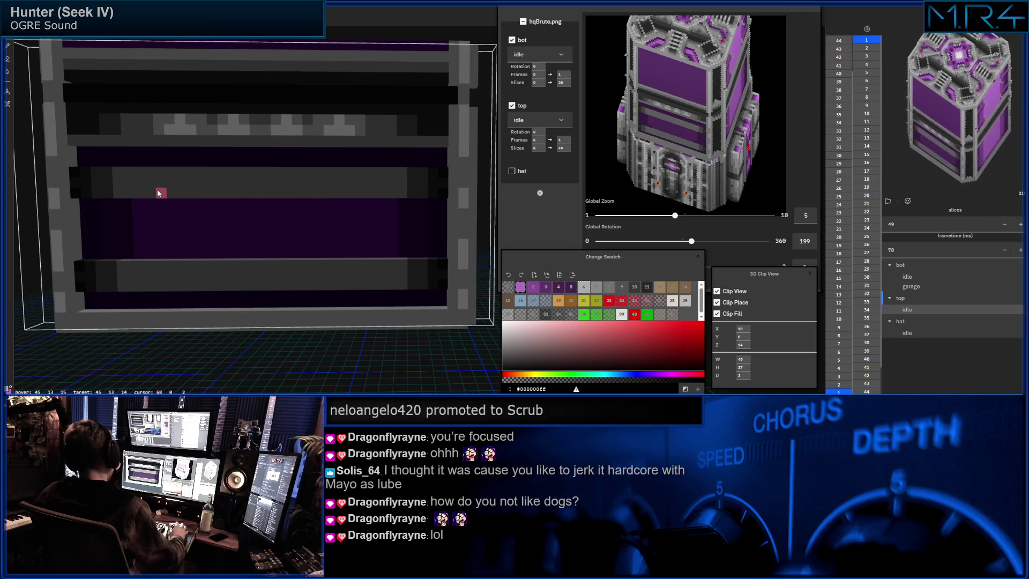
drag(154, 180, 173, 185)
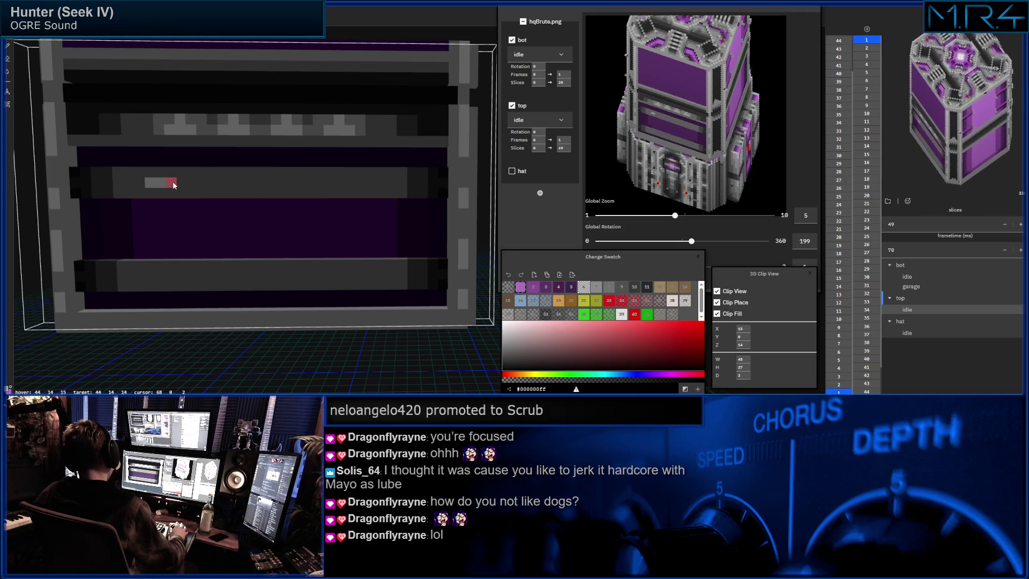
scroll(230, 172, up, 3)
mouse_move(230, 172)
right_down()
mouse_move(338, 143)
mouse_move(387, 167)
mouse_move(284, 162)
mouse_move(201, 183)
right_up()
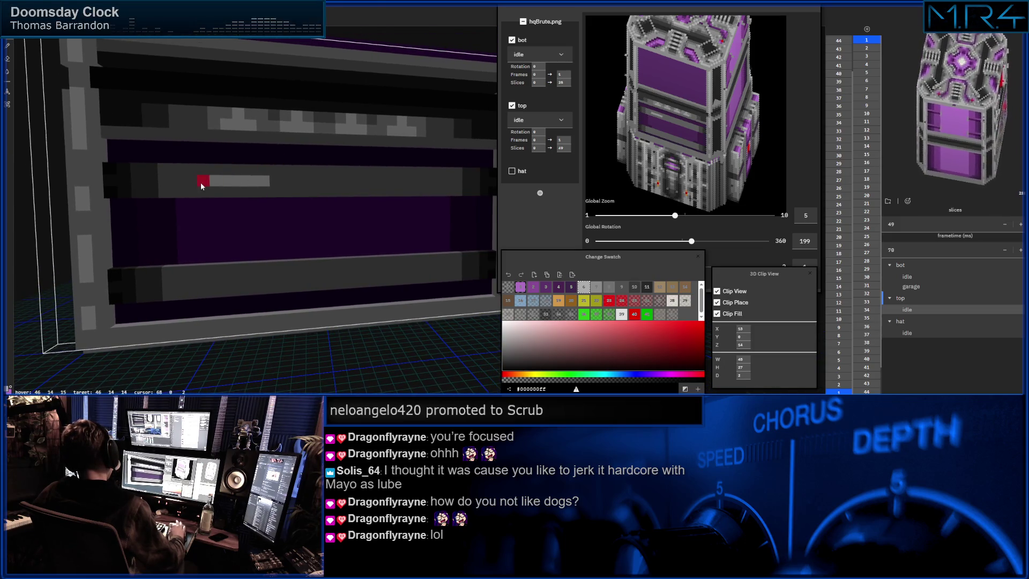
mouse_move(423, 181)
mouse_down()
mouse_move(276, 180)
mouse_move(297, 181)
mouse_up()
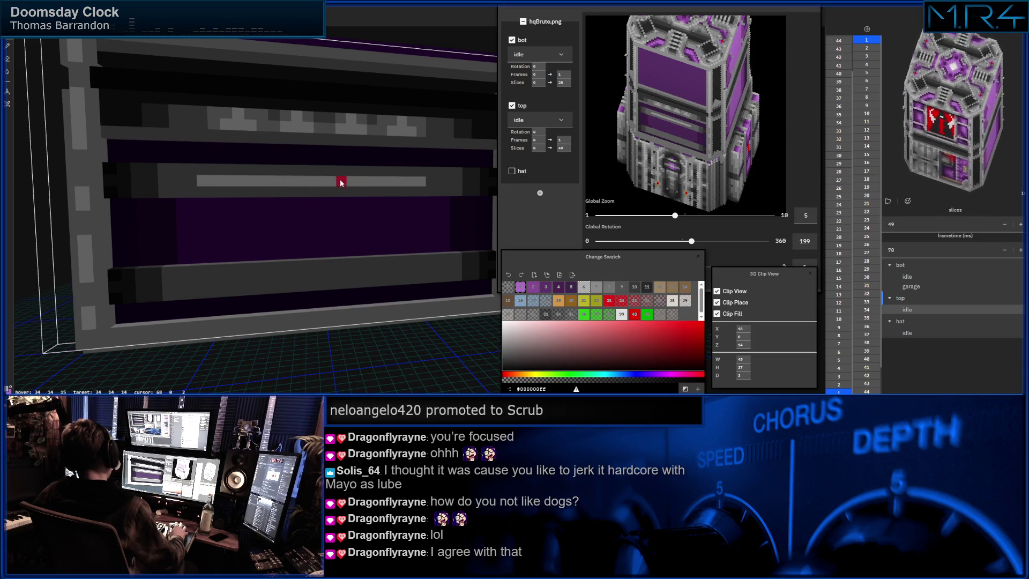
alt+click(173, 179)
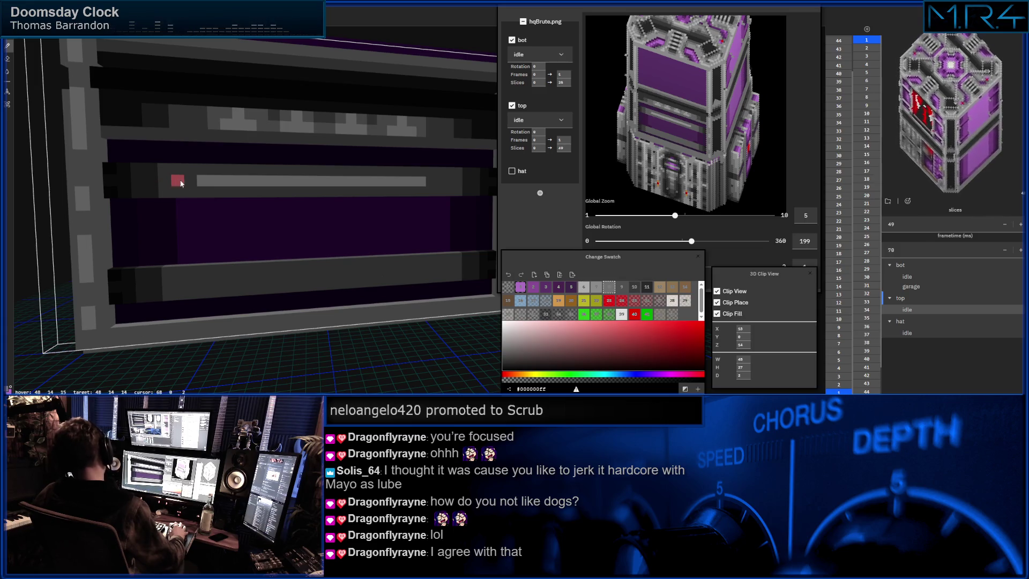
click(200, 181)
Face the panel front-on and lay broken light-grey voxels along the lower bar, removing one stray.
mouse_move(252, 213)
middle_down()
mouse_move(207, 220)
mouse_move(294, 237)
middle_up()
click(590, 290)
click(584, 290)
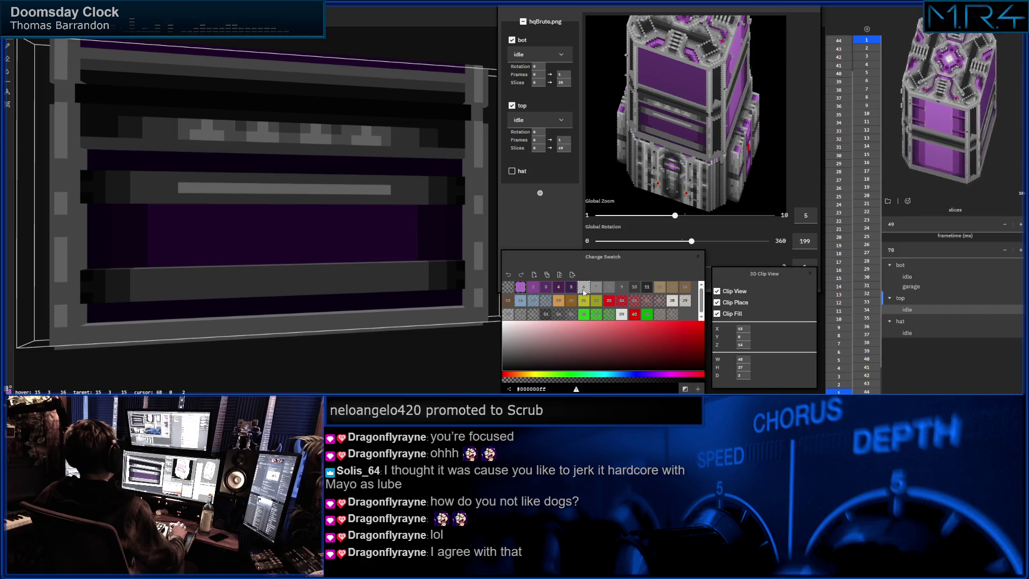
click(187, 285)
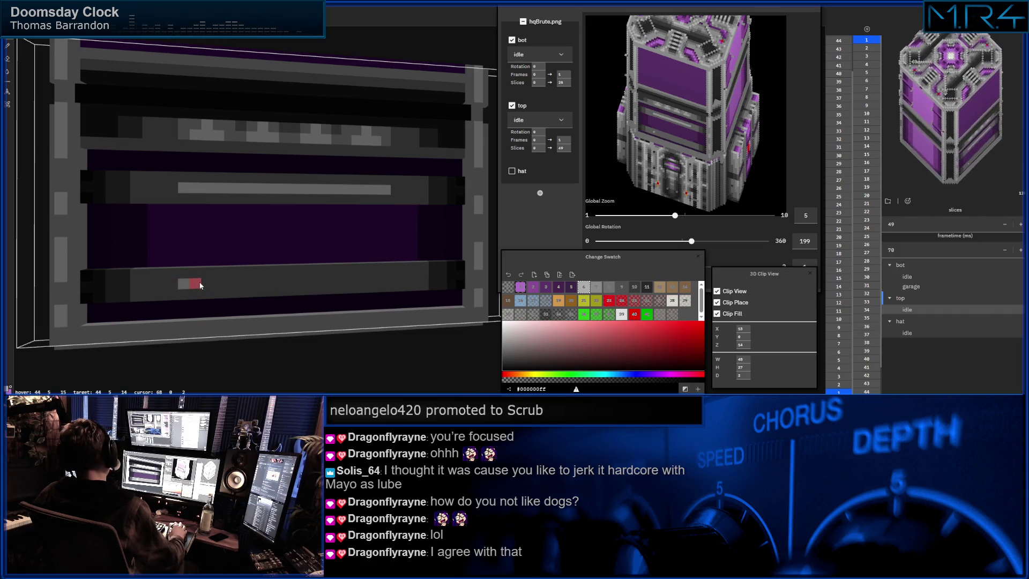
click(228, 285)
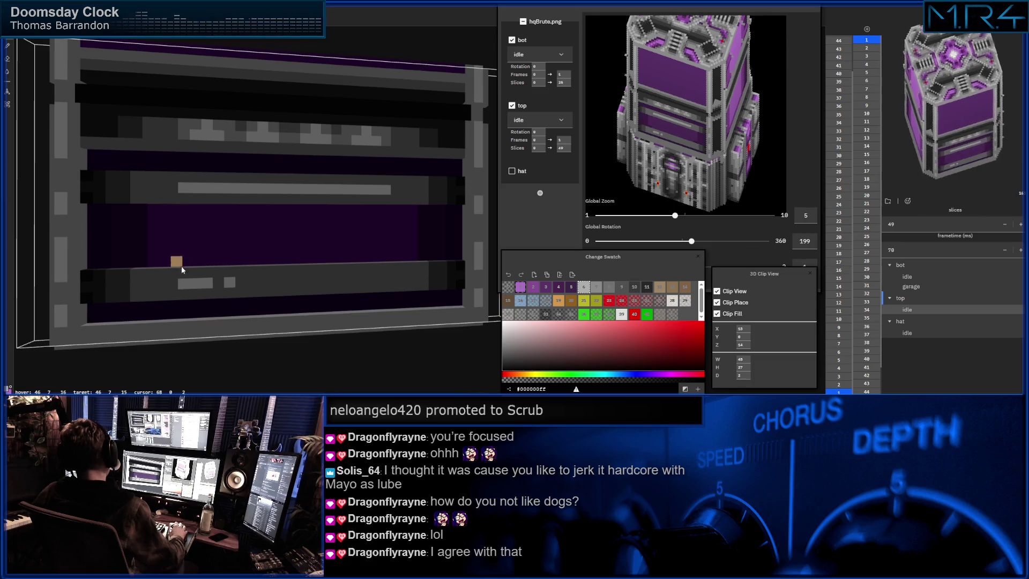
click(218, 285)
click(257, 285)
click(274, 283)
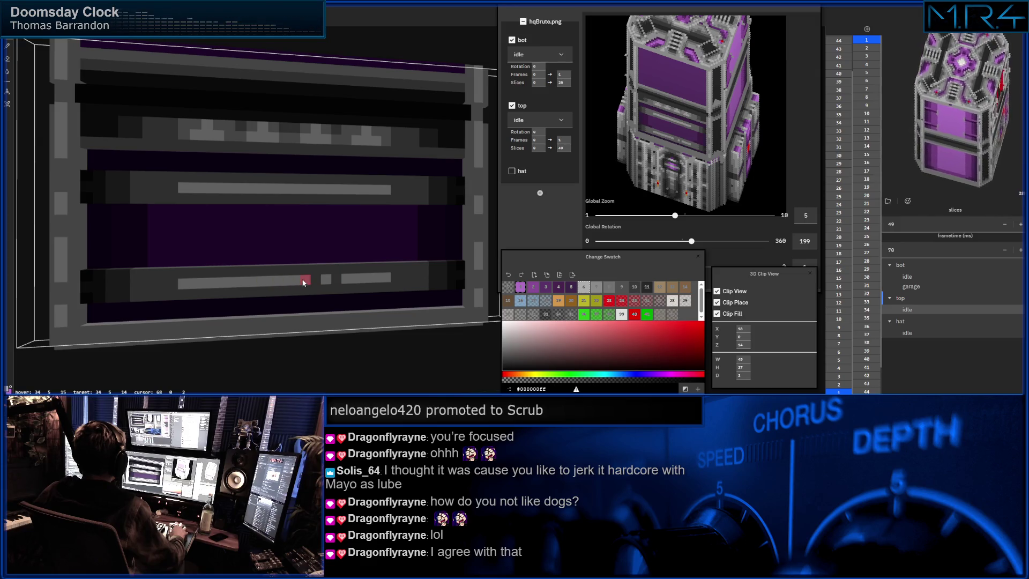
click(340, 278)
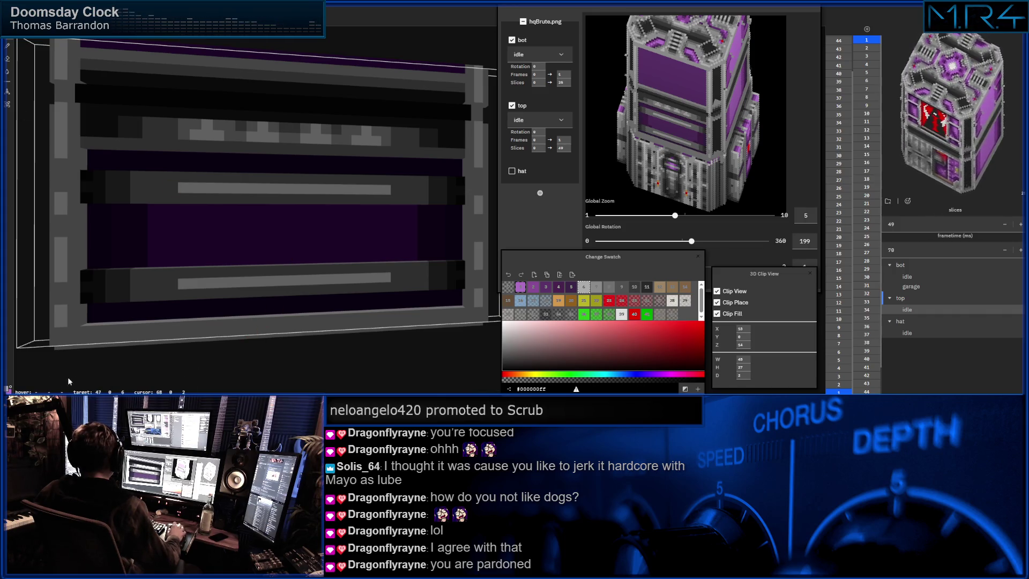
key(super)
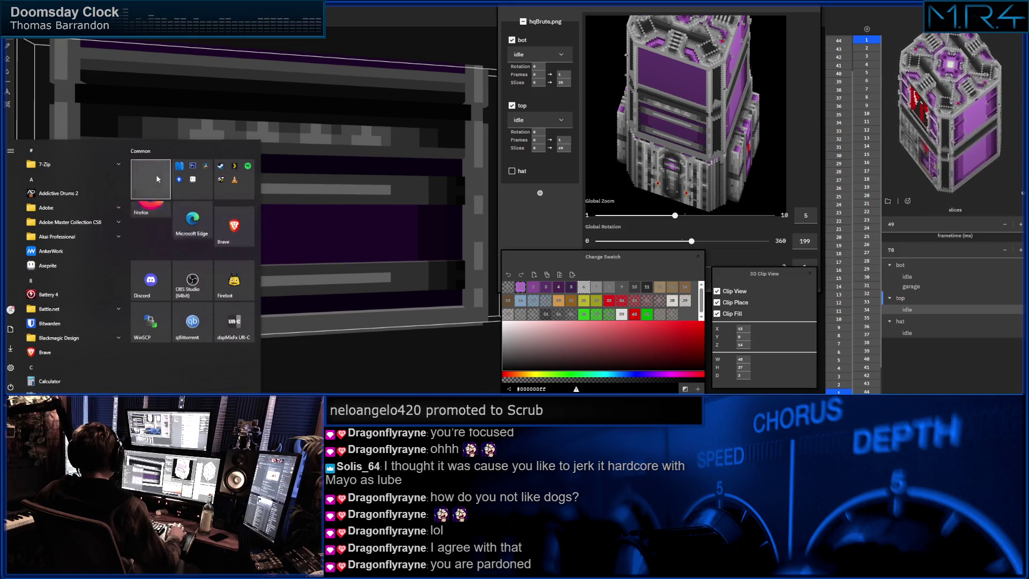
click(159, 224)
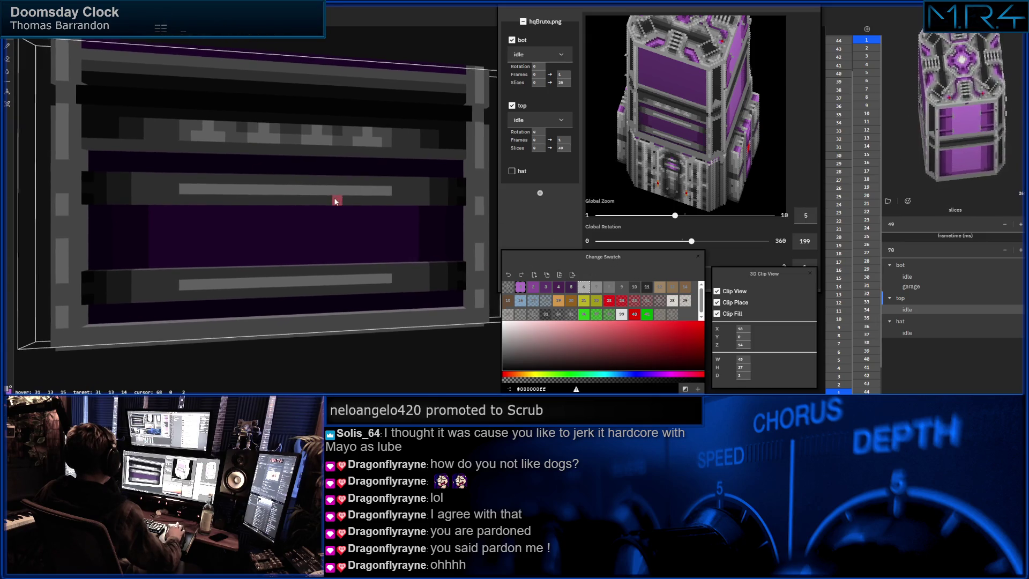
Repaint the upper rail and its dark end voxels in a lighter grey.
click(596, 287)
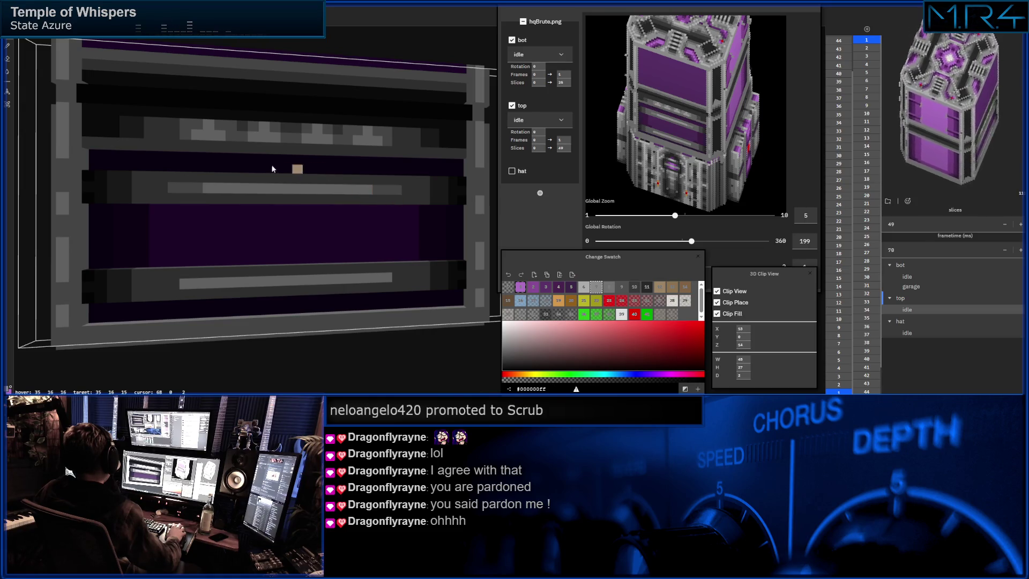
click(621, 287)
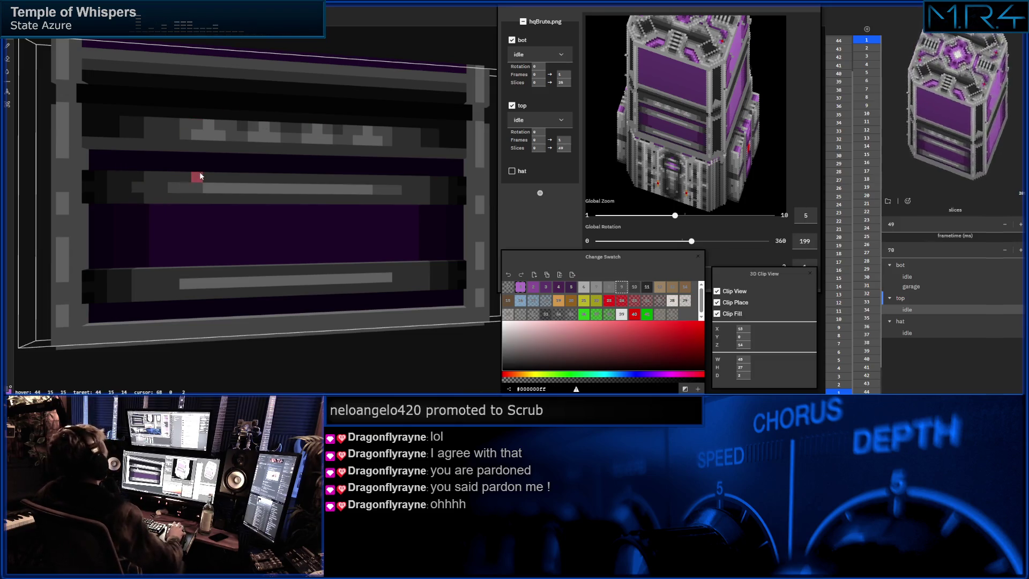
click(609, 288)
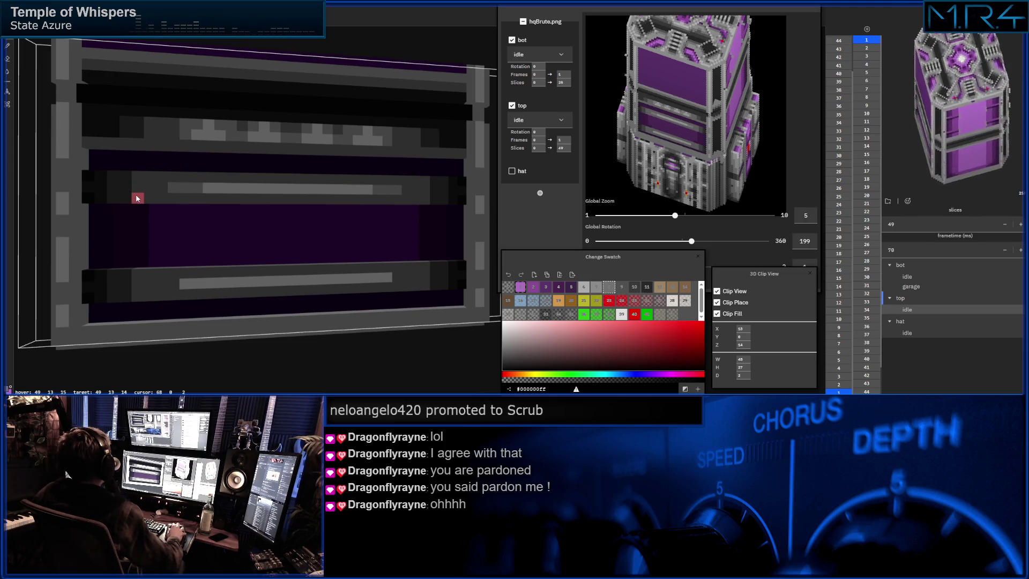
click(622, 288)
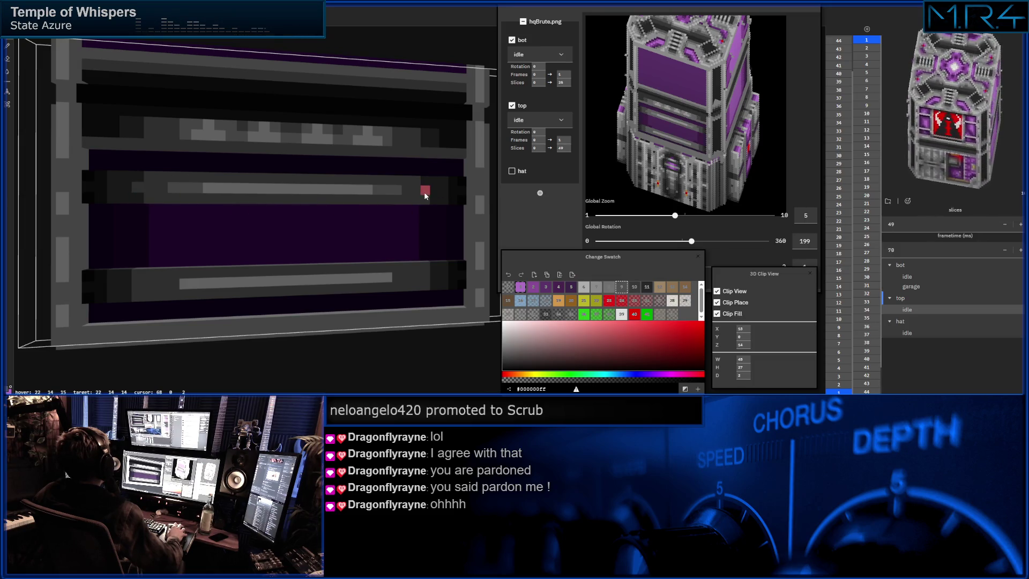
mouse_move(424, 200)
middle_down()
mouse_move(248, 186)
mouse_move(255, 223)
mouse_move(274, 236)
mouse_move(328, 226)
middle_up()
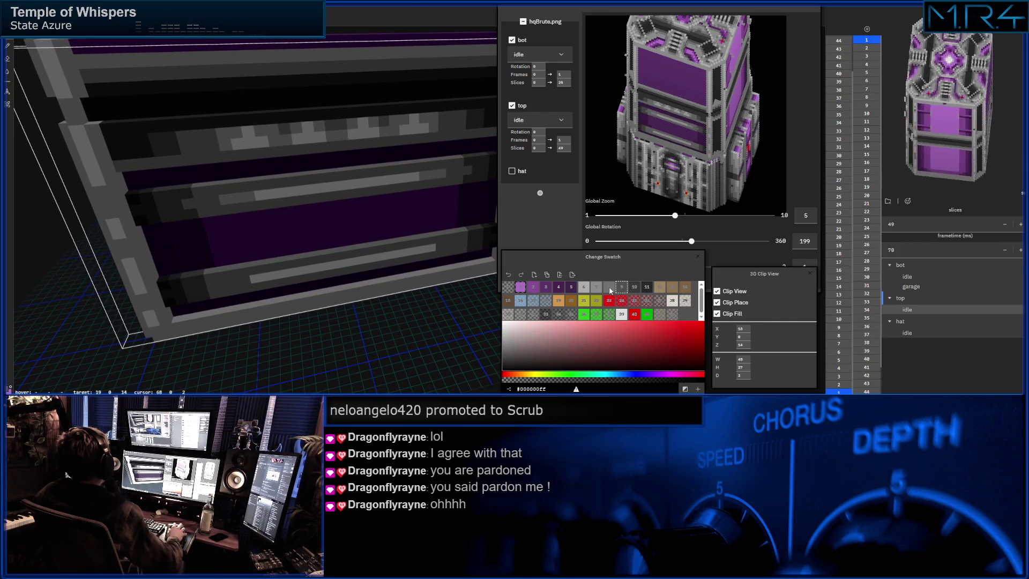
click(595, 288)
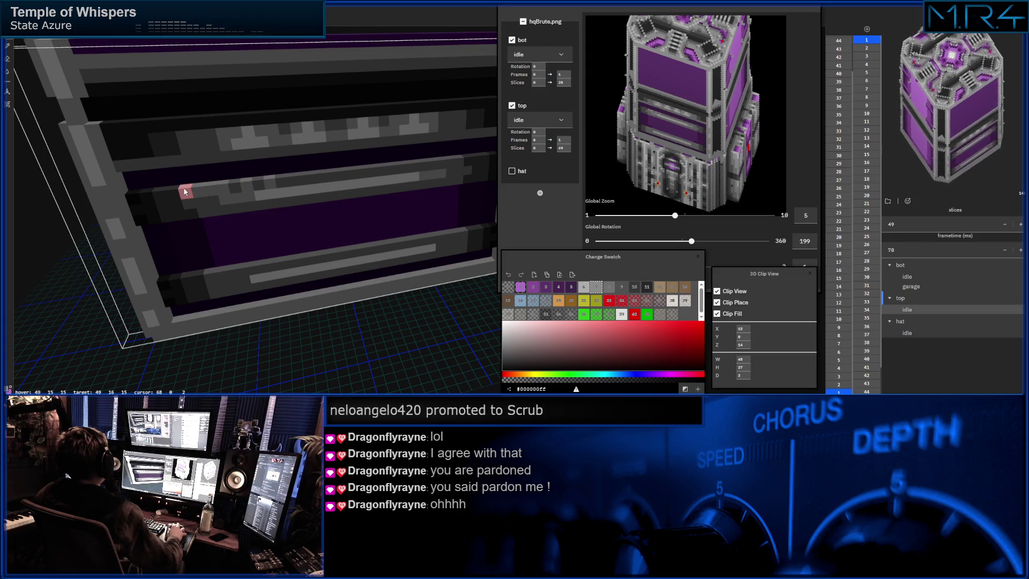
mouse_move(272, 181)
mouse_down()
mouse_move(332, 175)
mouse_move(261, 179)
mouse_move(341, 173)
mouse_up()
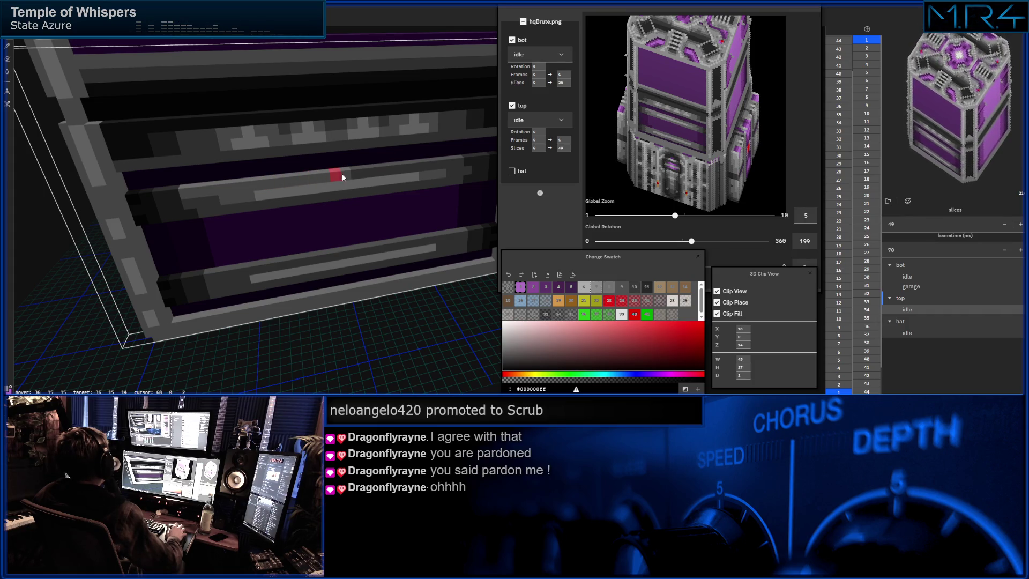
drag(472, 175, 448, 164)
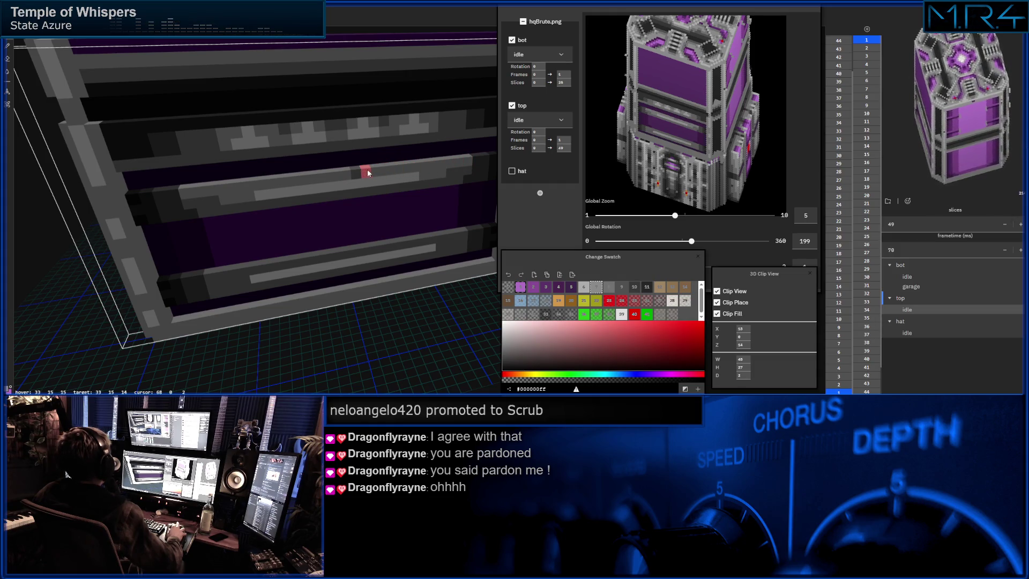
Tilt the view slightly and try palette swatches 9 and 10.
mouse_move(364, 170)
middle_down()
mouse_move(348, 178)
mouse_move(361, 184)
middle_up()
click(610, 288)
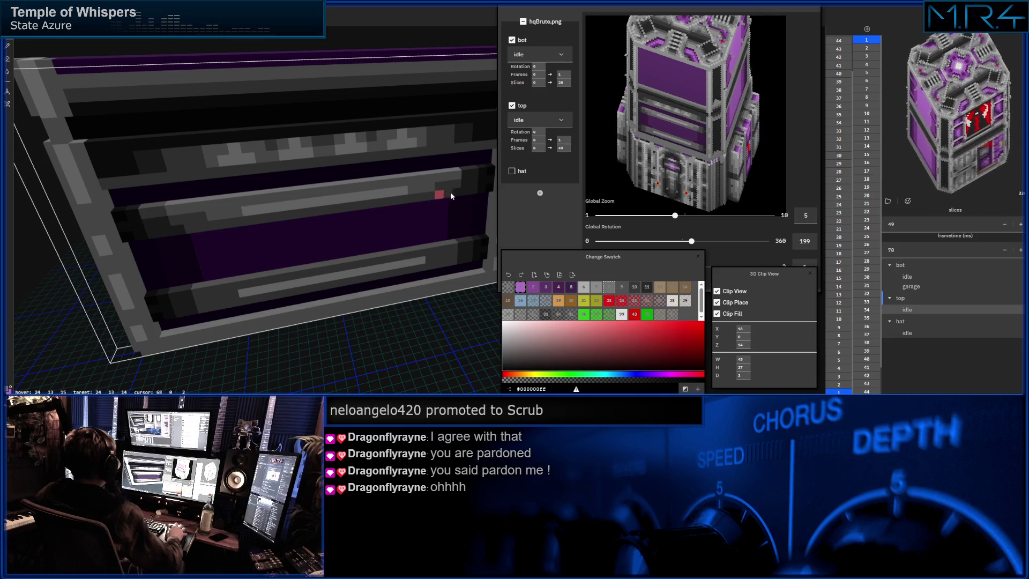
click(623, 288)
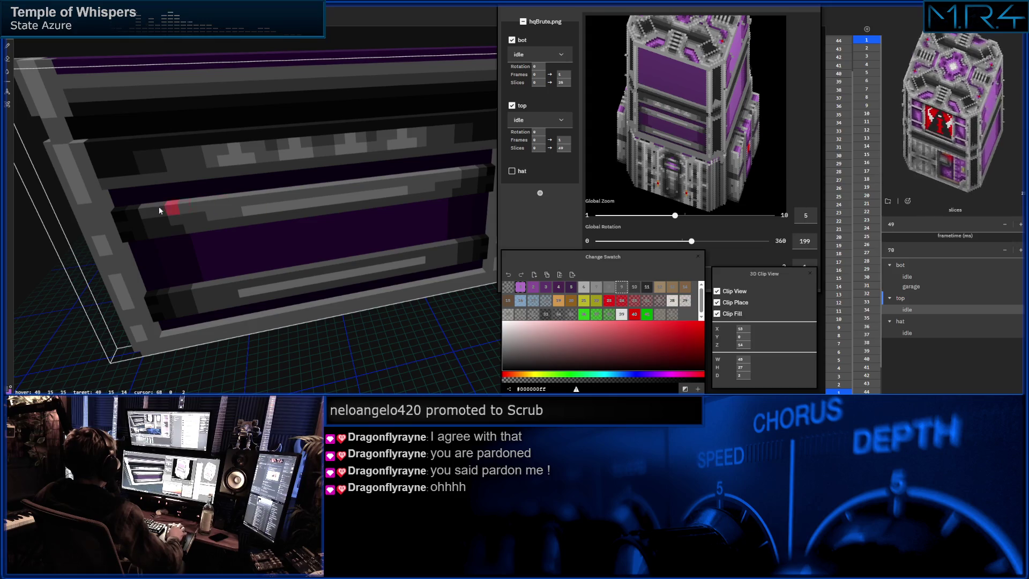
click(637, 288)
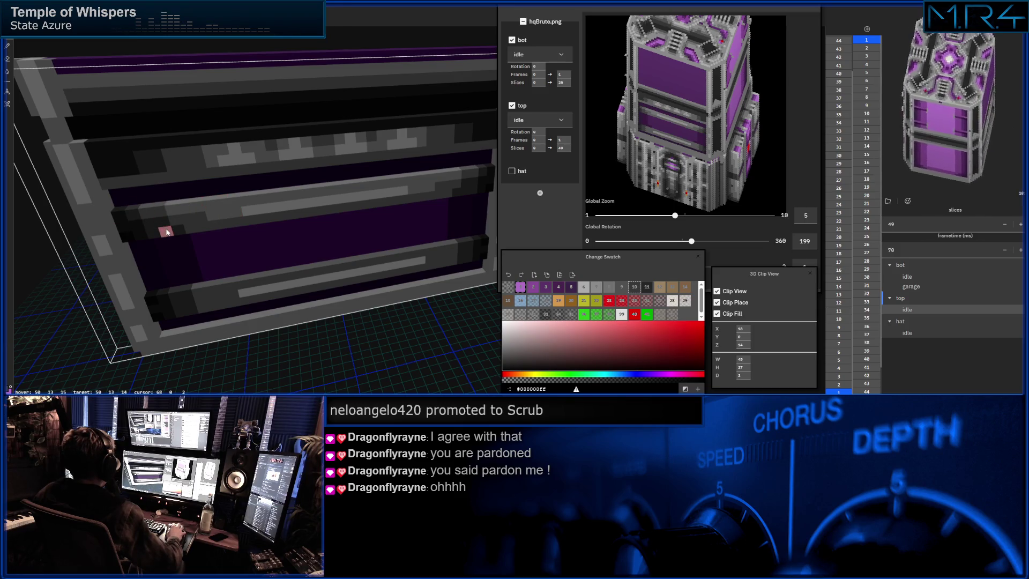
scroll(167, 232, up, 4)
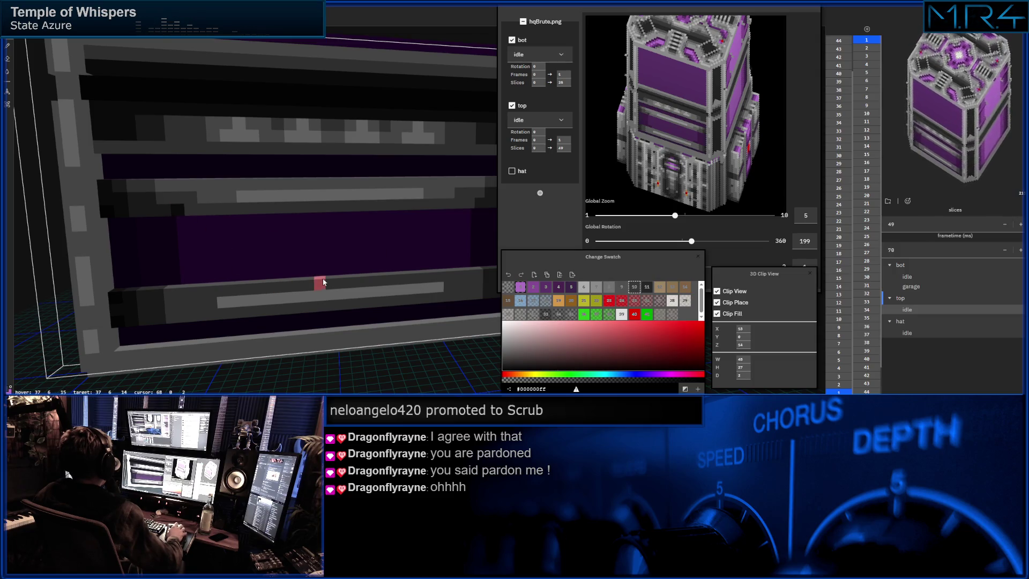
scroll(318, 249, down, 2)
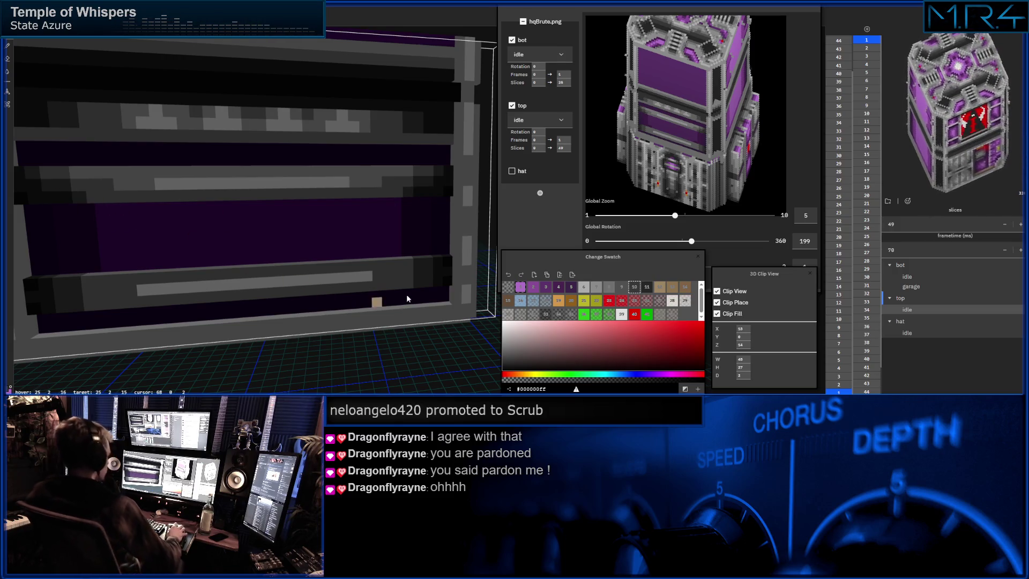
click(647, 288)
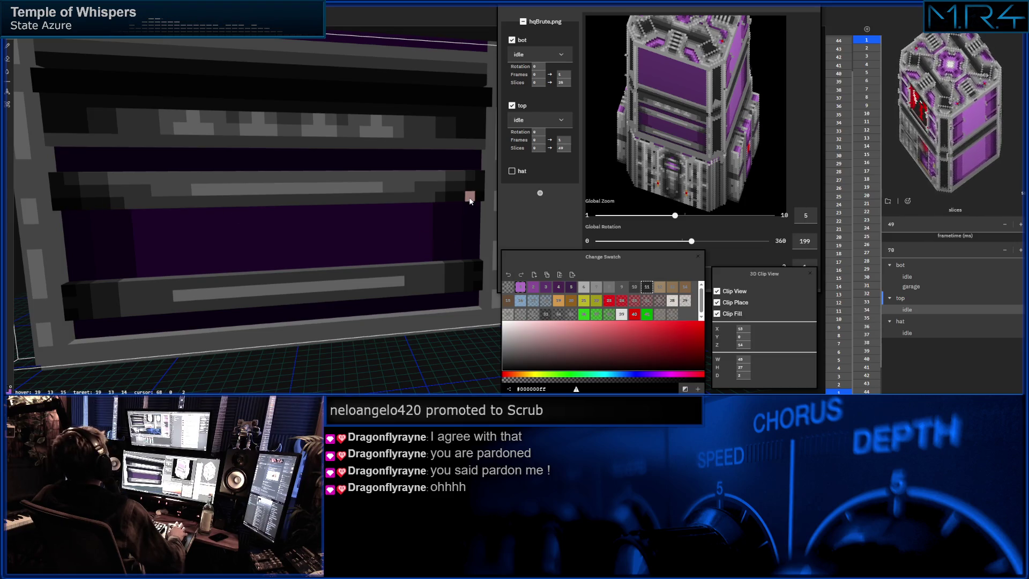
Pick red swatch 23 and place red voxels mid-way along the upper grey strip.
click(620, 291)
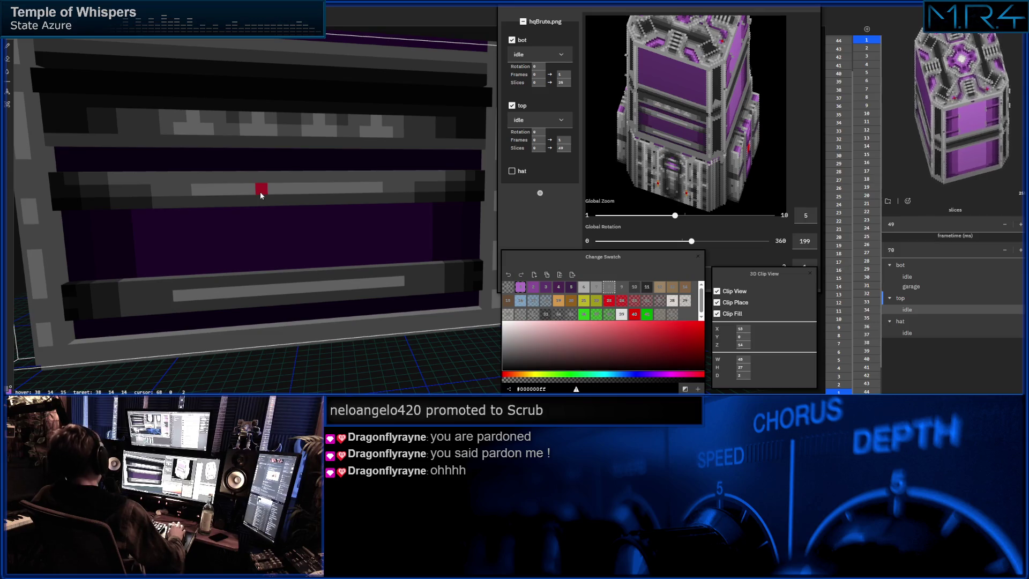
alt+click(169, 180)
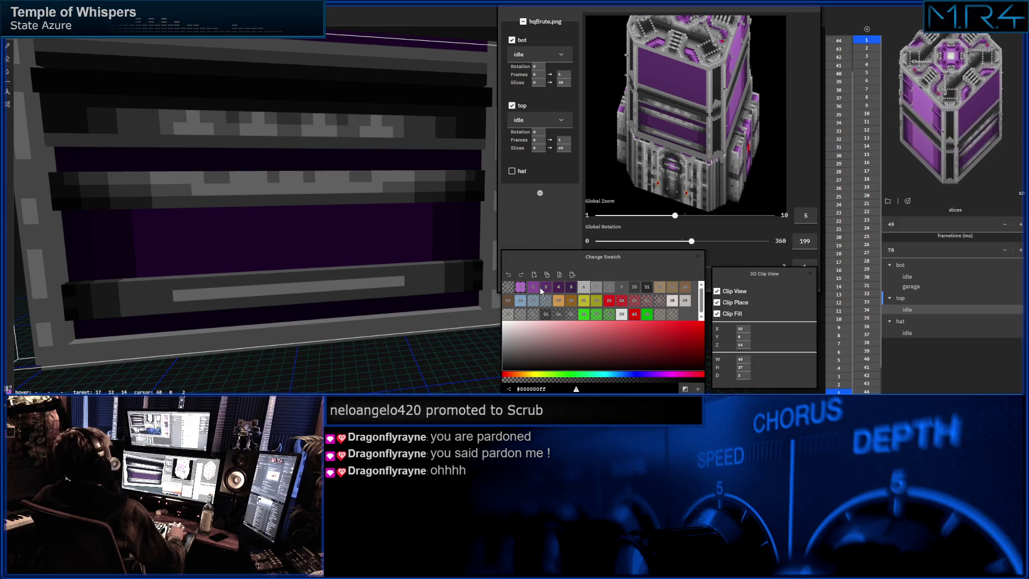
click(609, 300)
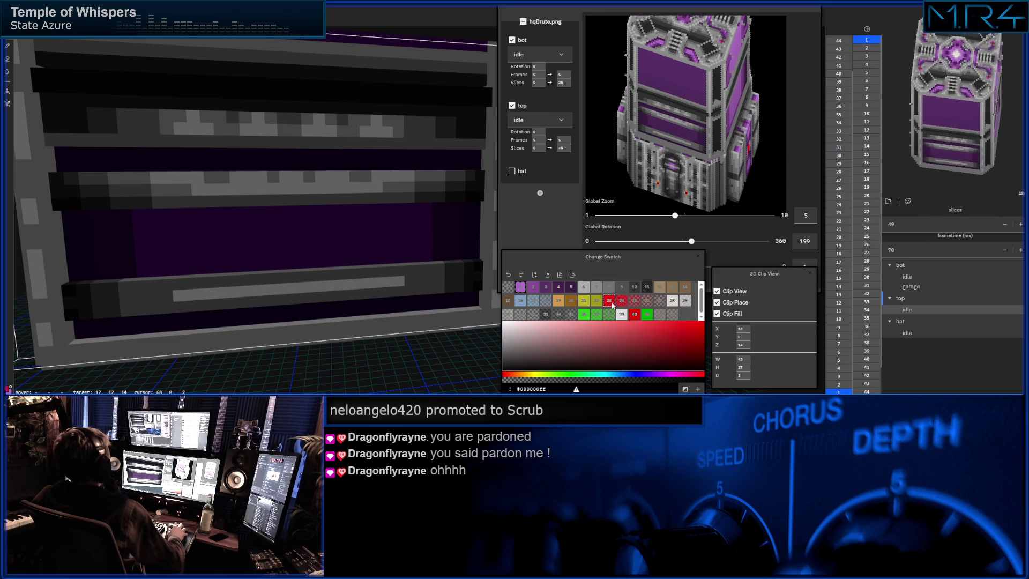
click(301, 191)
click(622, 300)
Extend the red accent left and right into a long bar, filling its gaps.
click(274, 188)
click(309, 188)
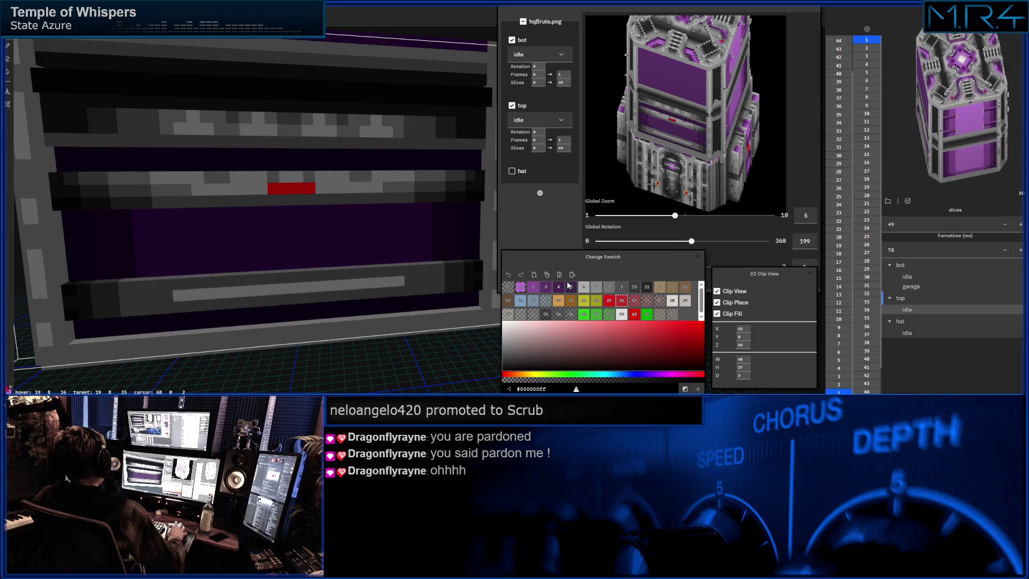
click(635, 300)
click(327, 188)
click(249, 188)
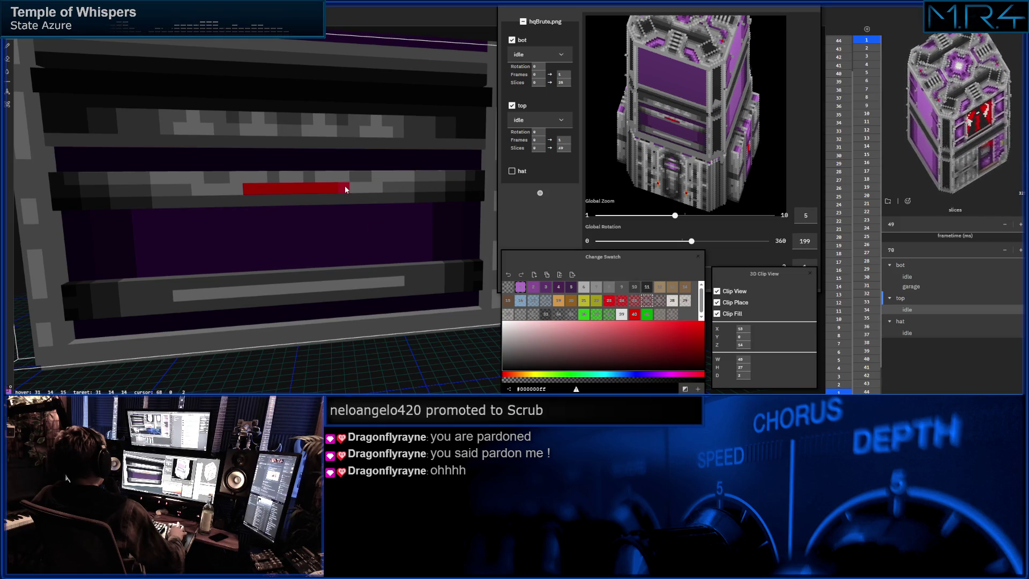
click(236, 188)
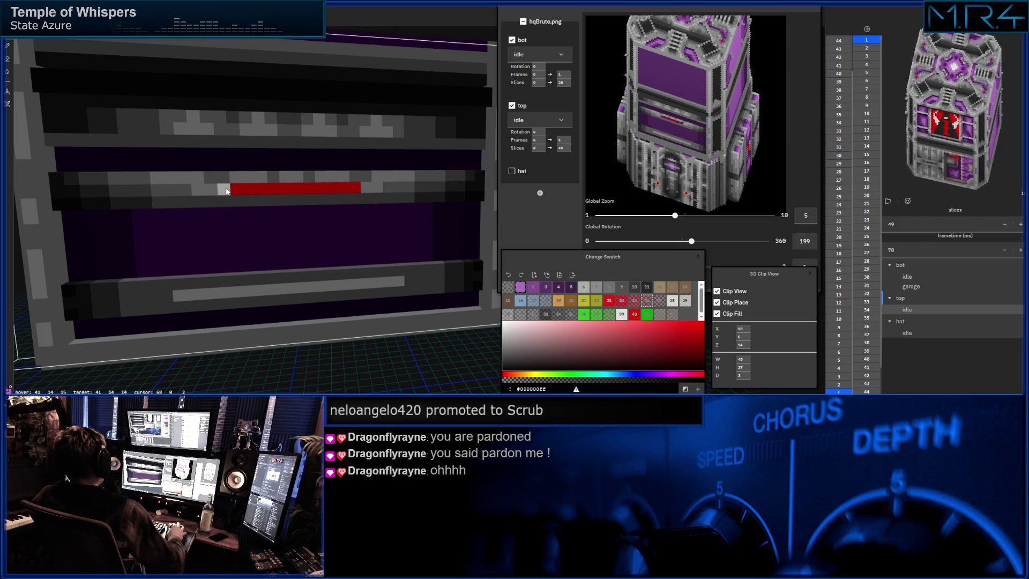
click(231, 189)
click(660, 301)
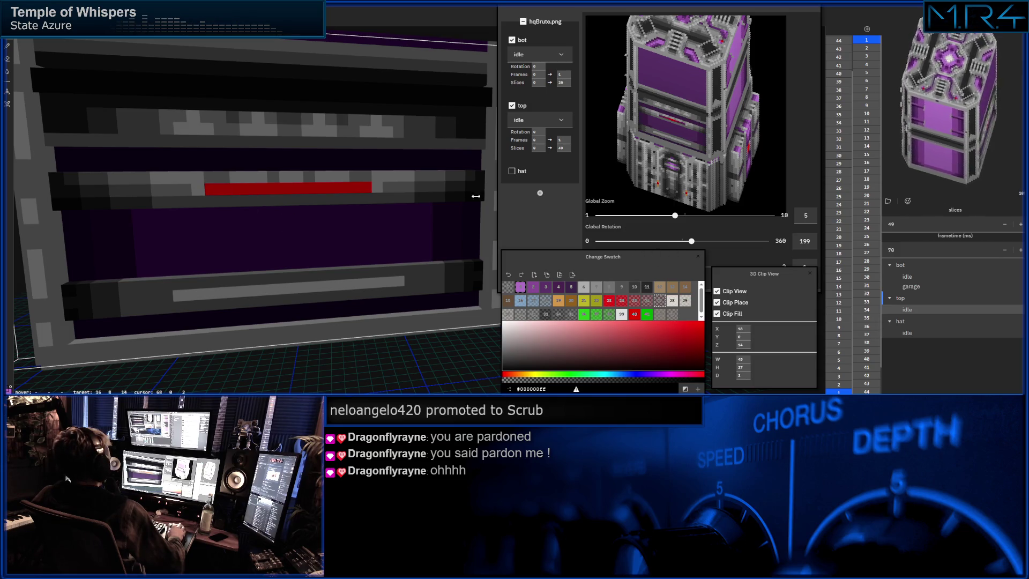
Orbit and pan to inspect the frame's left side and right edge.
right_drag(475, 196, 327, 192)
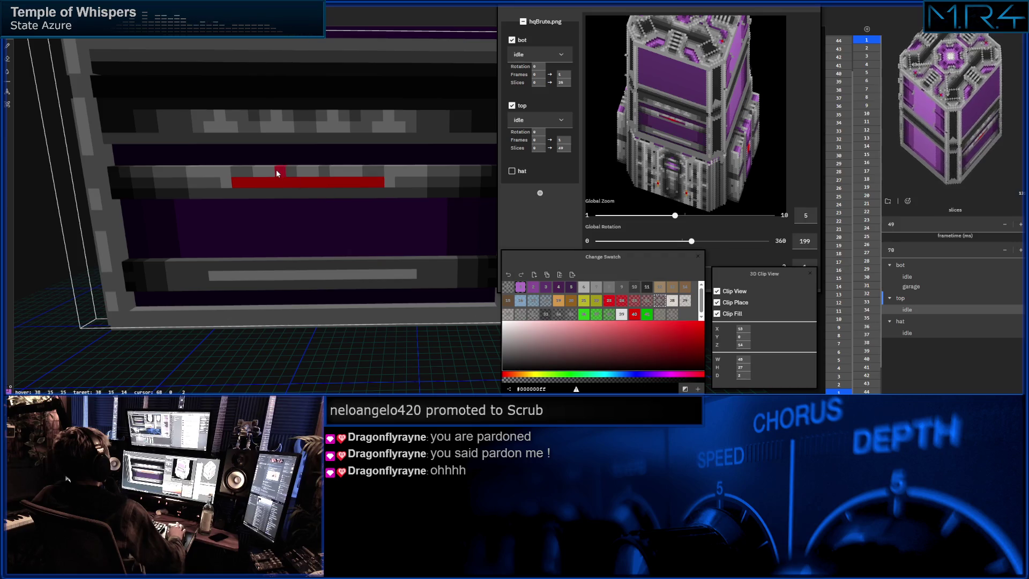
right_drag(276, 170, 281, 185)
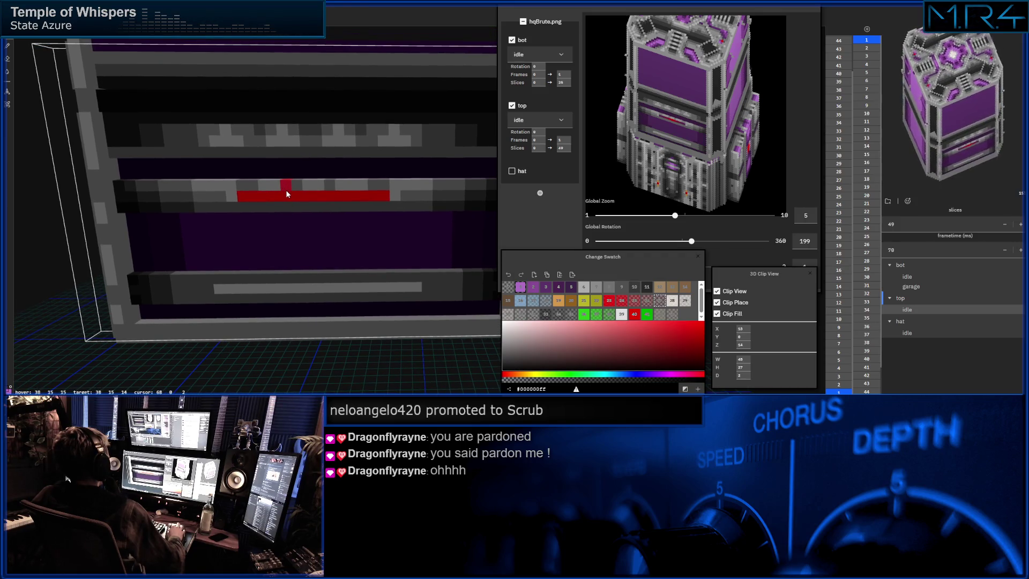
mouse_move(284, 190)
right_down()
mouse_move(311, 193)
mouse_move(241, 176)
mouse_move(230, 250)
mouse_move(416, 256)
right_up()
With dark purple swatch 5, add a notch to the side wall and trim the upper step edge.
click(572, 287)
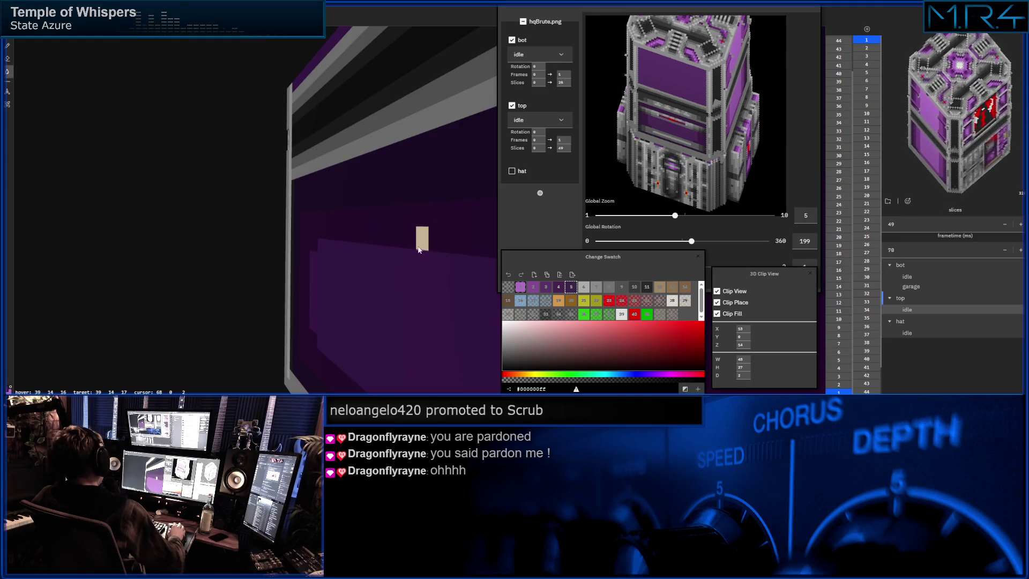
mouse_move(417, 240)
right_down()
mouse_move(339, 235)
mouse_move(415, 243)
mouse_move(388, 272)
mouse_move(317, 278)
mouse_move(422, 289)
right_up()
click(339, 252)
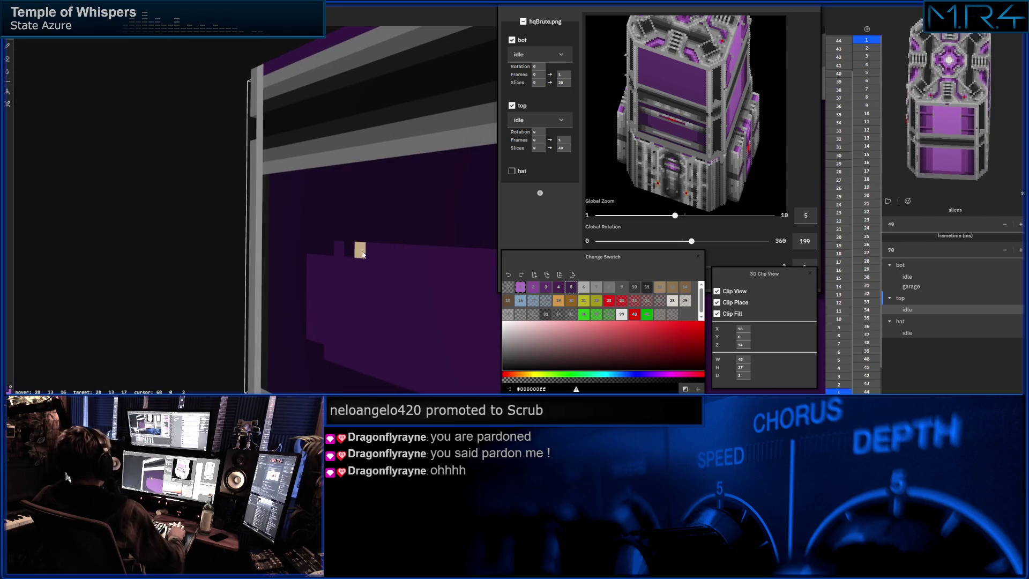
right_drag(426, 292, 295, 244)
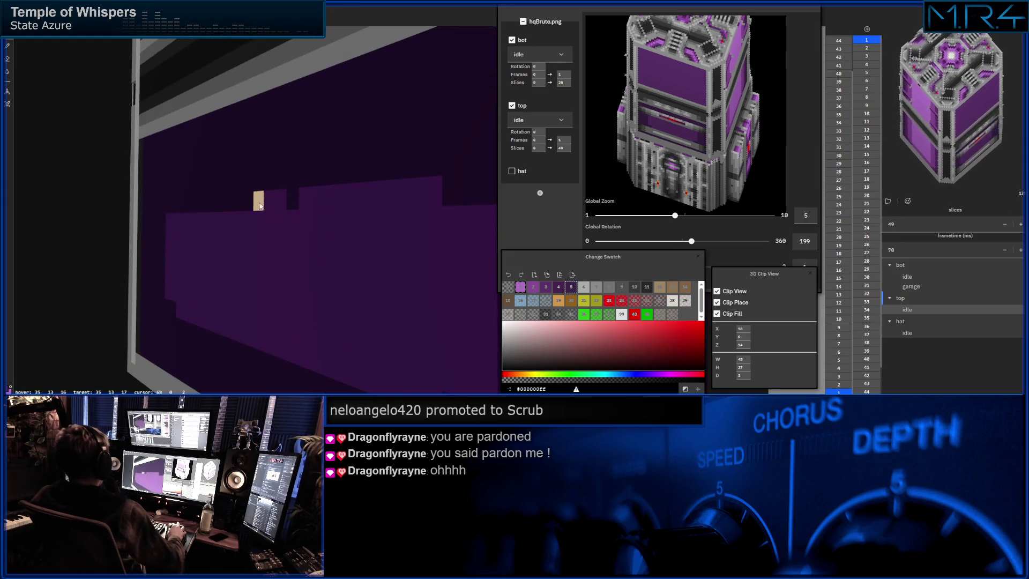
drag(278, 206, 436, 202)
mouse_move(436, 203)
right_down()
mouse_move(256, 214)
mouse_move(323, 232)
mouse_move(245, 219)
right_up()
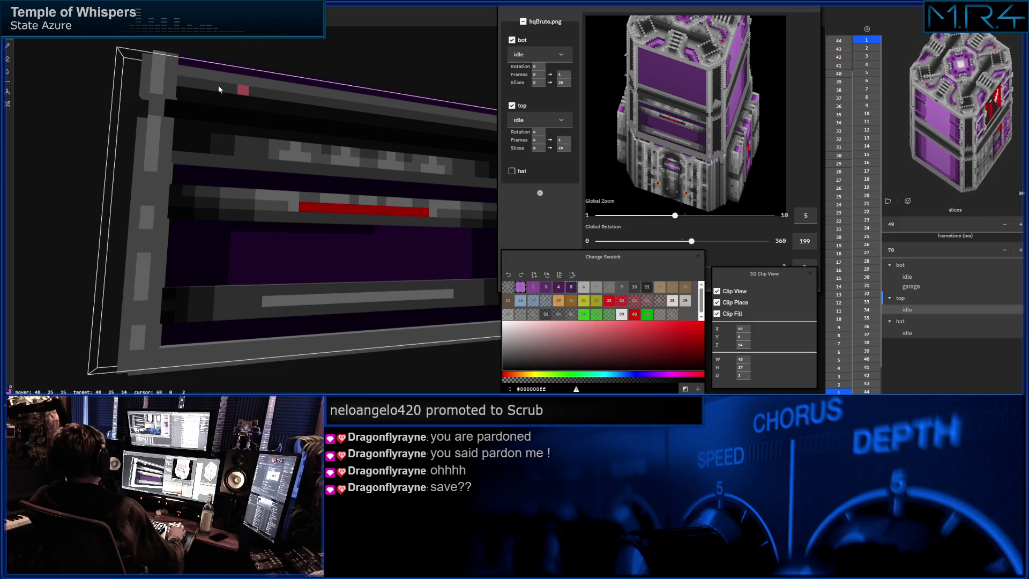
scroll(362, 209, down, 2)
mouse_move(351, 209)
middle_down()
mouse_move(204, 222)
mouse_move(270, 260)
middle_up()
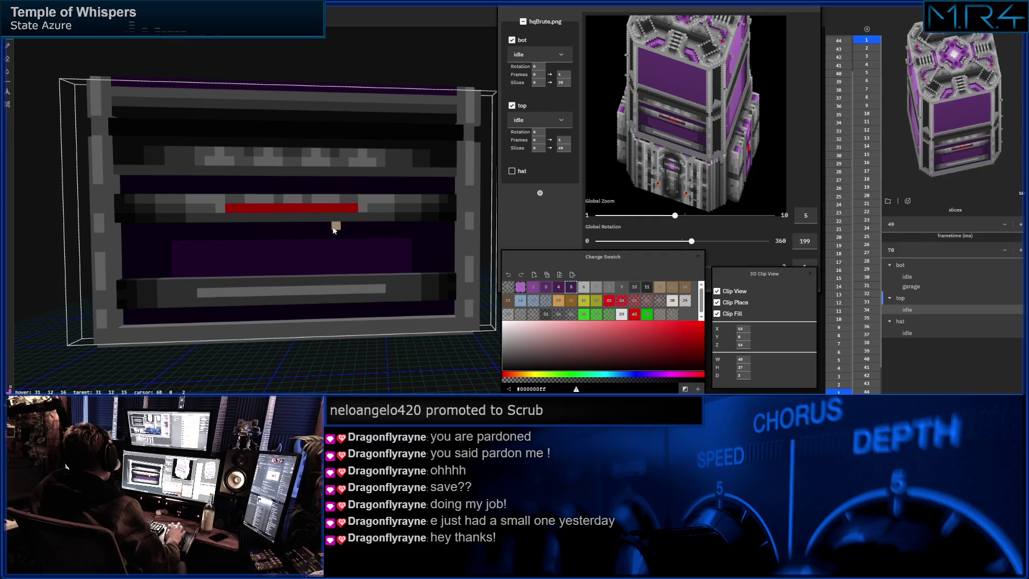
middle_drag(328, 223, 326, 237)
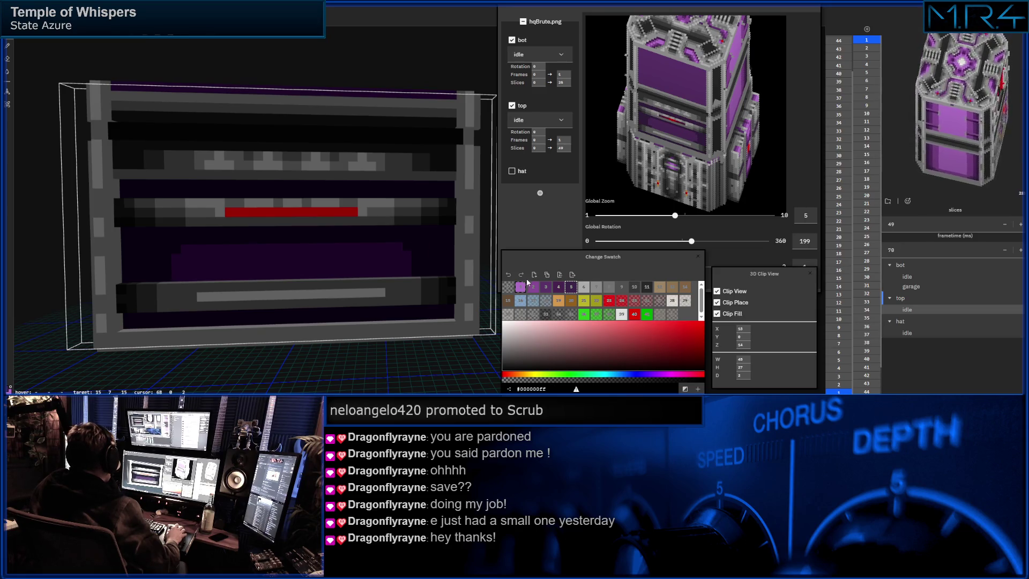
middle_drag(394, 292, 317, 303)
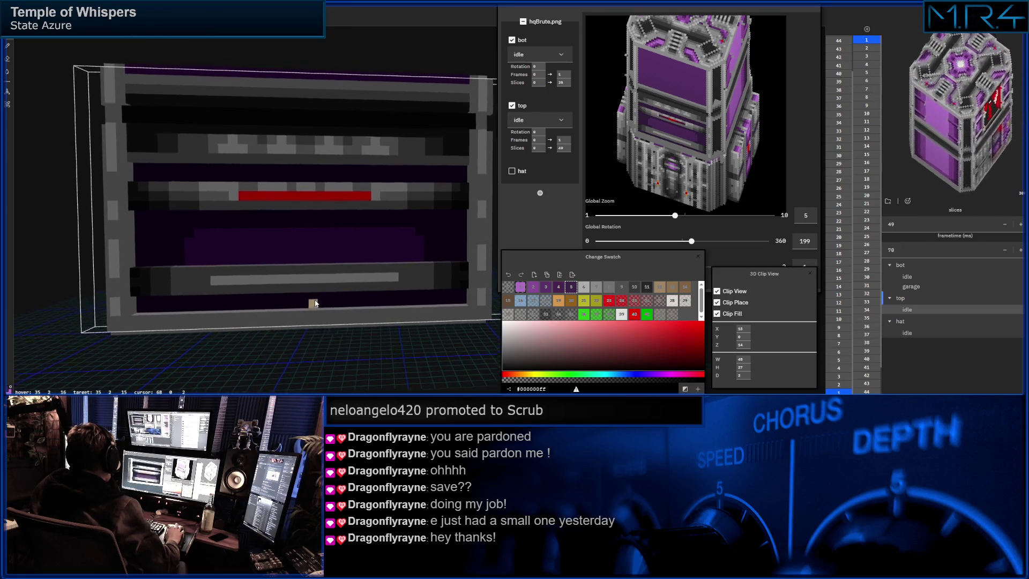
mouse_move(474, 261)
middle_down()
mouse_move(394, 285)
mouse_move(453, 283)
mouse_move(90, 272)
middle_up()
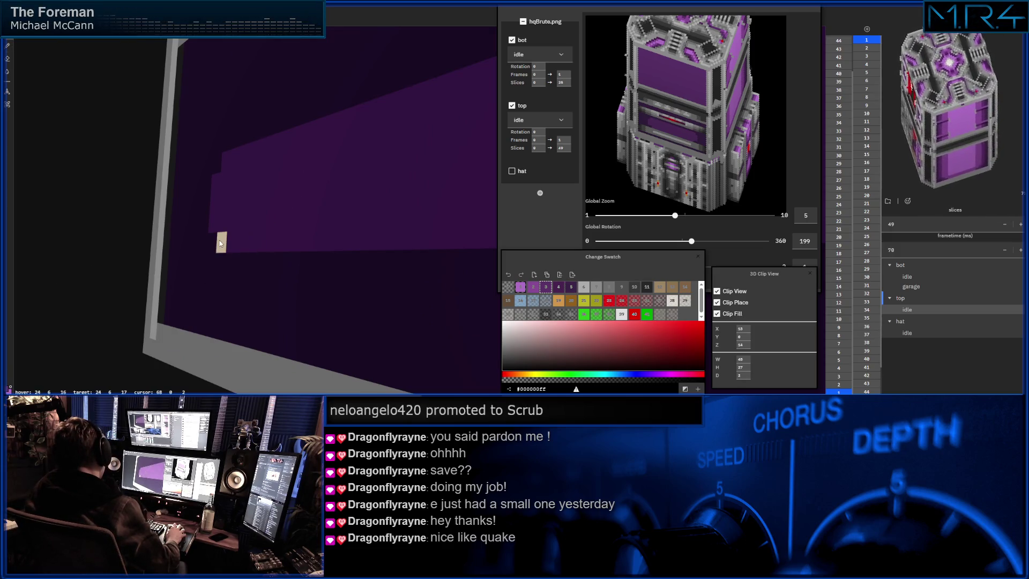
Place two black voxels on the tower's purple front panel.
mouse_move(246, 239)
right_down()
mouse_move(91, 203)
mouse_move(256, 199)
mouse_move(241, 200)
mouse_move(234, 220)
mouse_move(158, 237)
mouse_move(288, 223)
mouse_move(283, 215)
mouse_move(270, 286)
mouse_move(188, 285)
mouse_move(197, 331)
mouse_move(282, 278)
right_up()
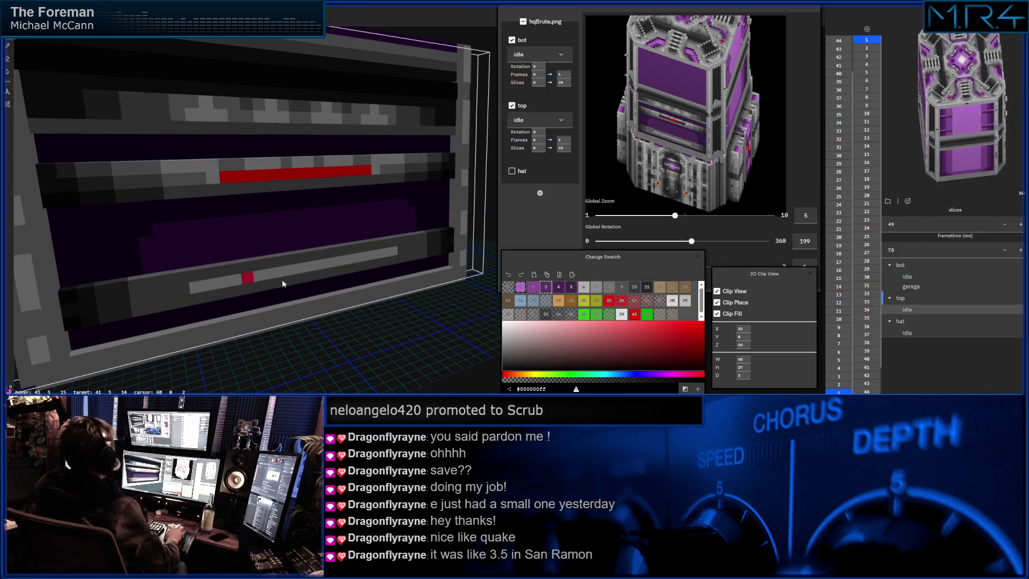
click(345, 232)
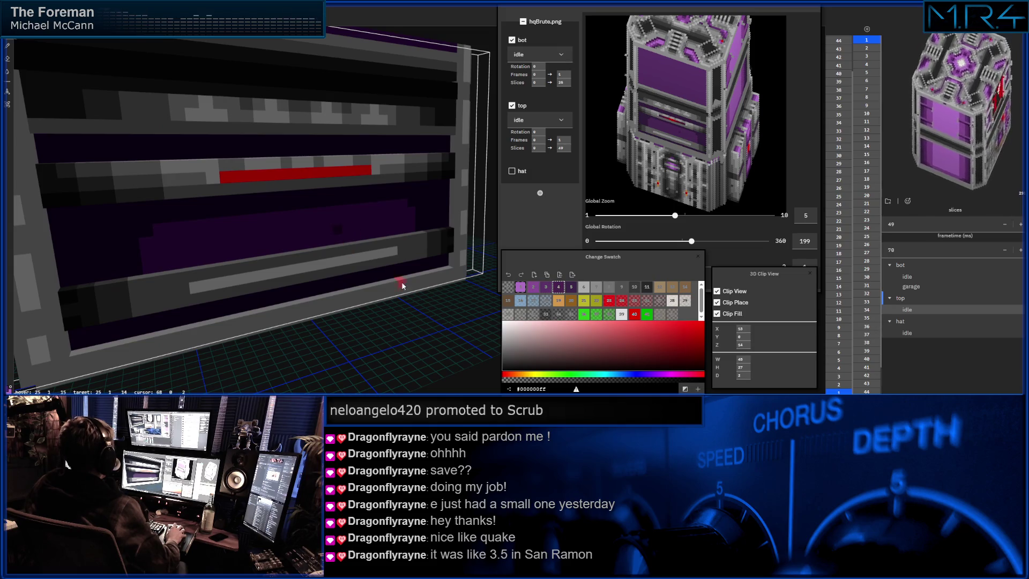
click(348, 211)
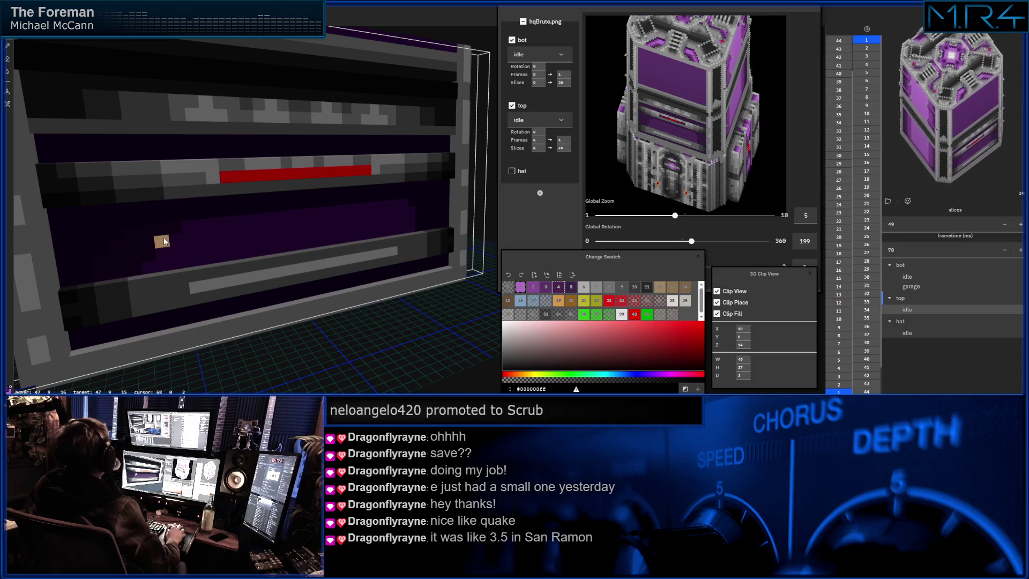
Swing the view to the panel's side and paint two lighter purple strokes along the recess ledge.
mouse_move(232, 225)
middle_down()
mouse_move(220, 214)
mouse_move(185, 213)
mouse_move(167, 228)
middle_up()
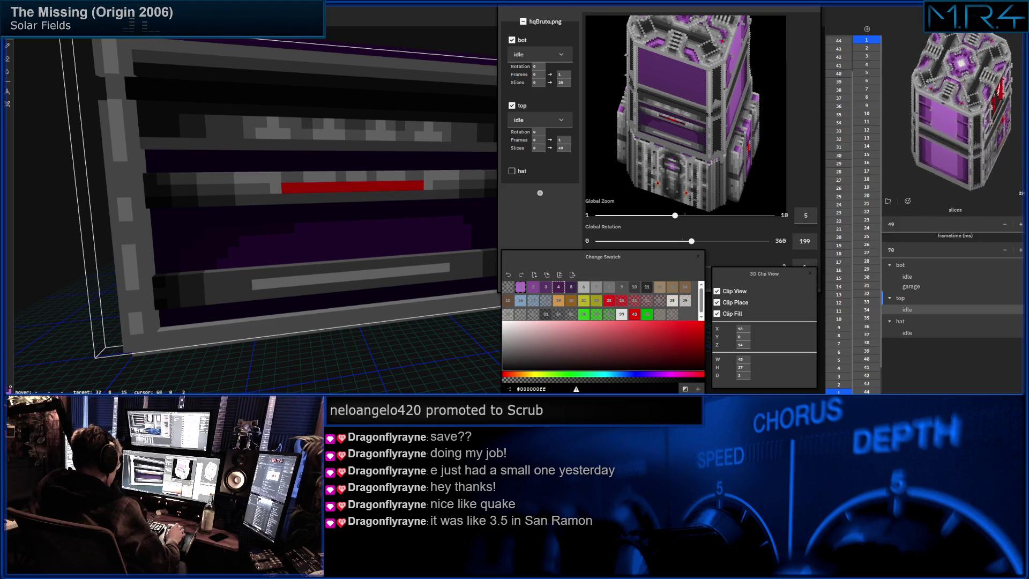
middle_drag(351, 273, 278, 285)
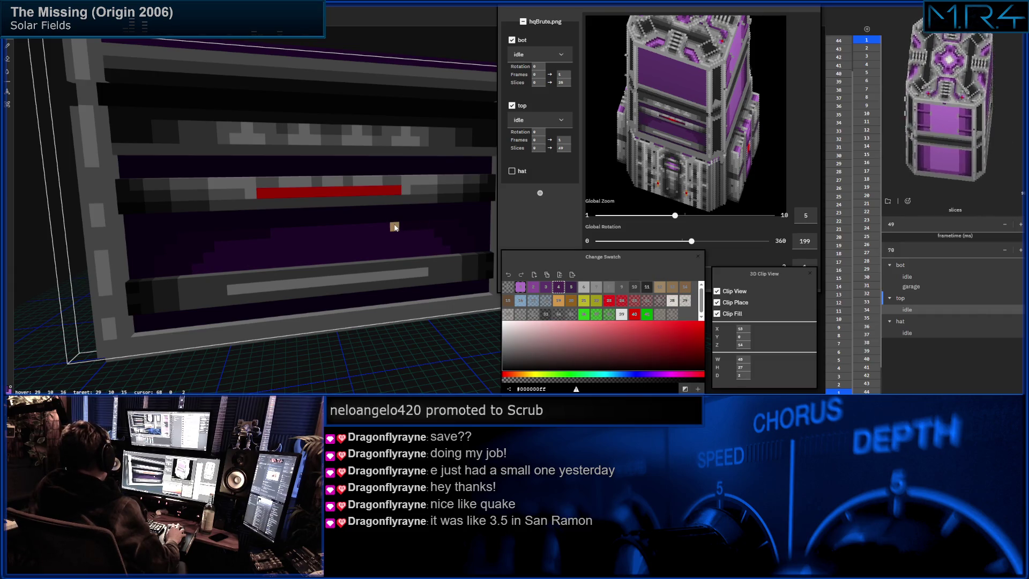
right_drag(370, 221, 349, 223)
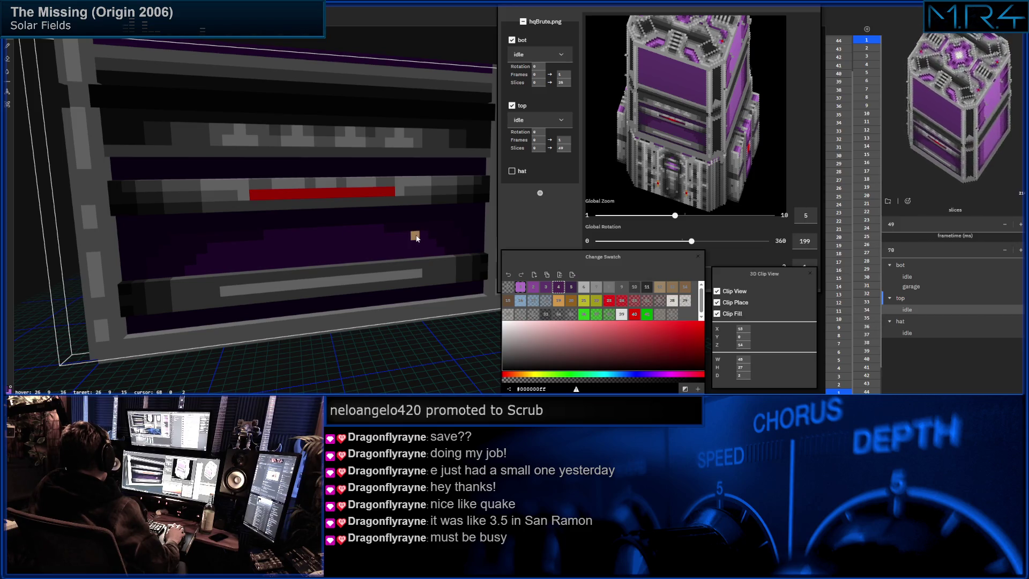
middle_drag(370, 236, 360, 233)
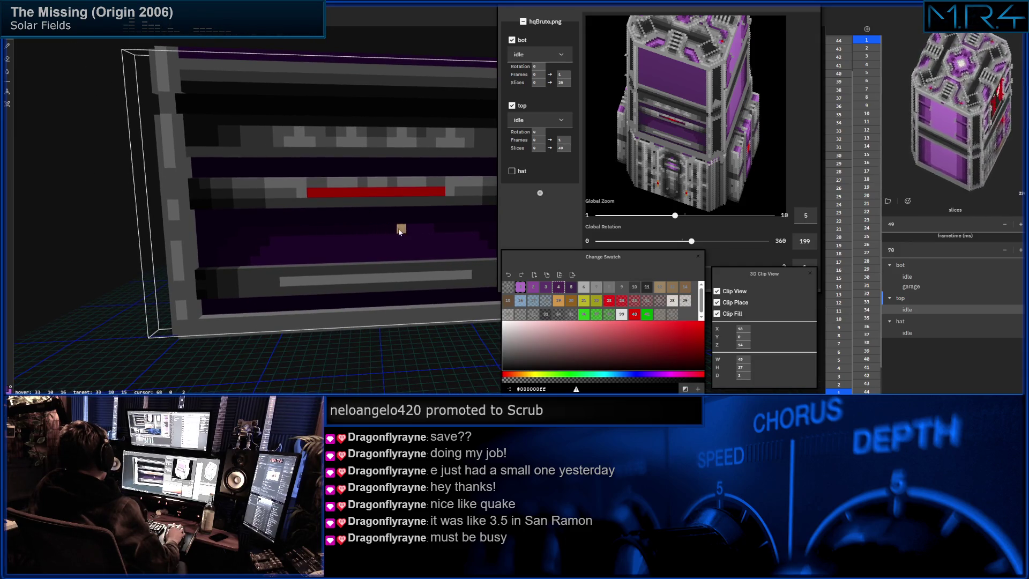
mouse_move(356, 213)
middle_down()
mouse_move(152, 182)
mouse_move(68, 197)
middle_up()
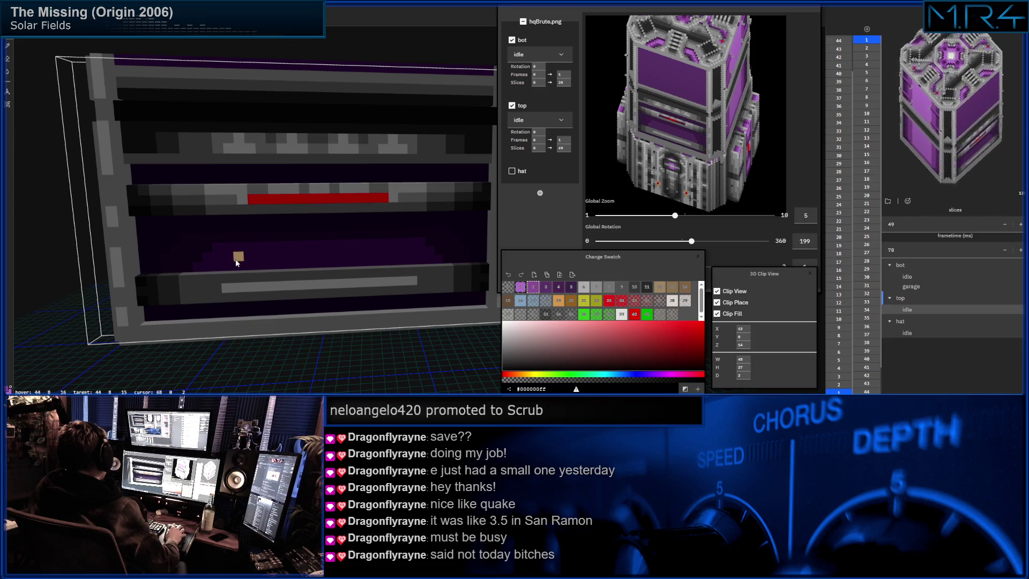
drag(242, 267, 273, 267)
drag(415, 262, 299, 265)
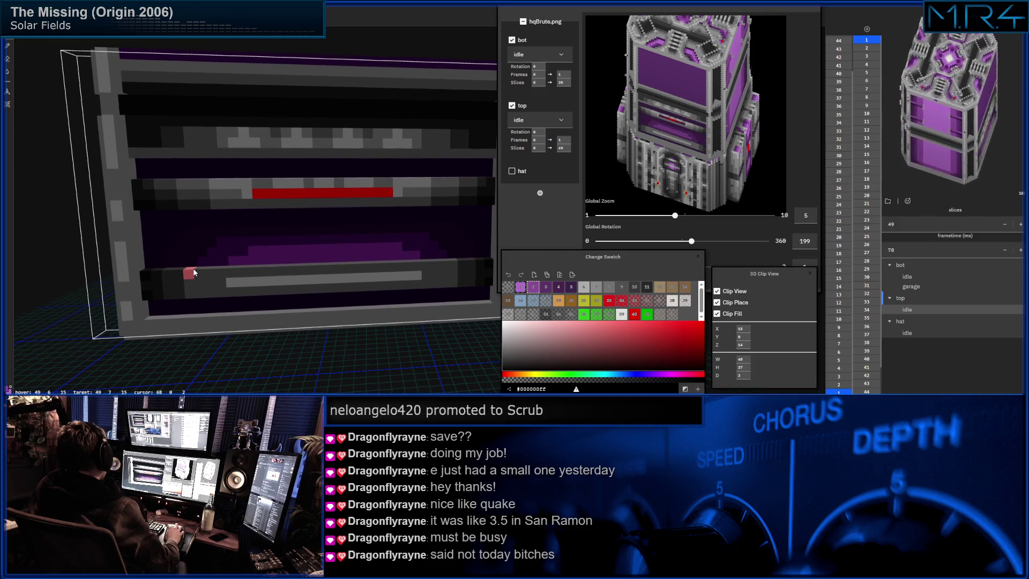
mouse_move(193, 272)
middle_down()
mouse_move(230, 262)
mouse_move(305, 277)
middle_up()
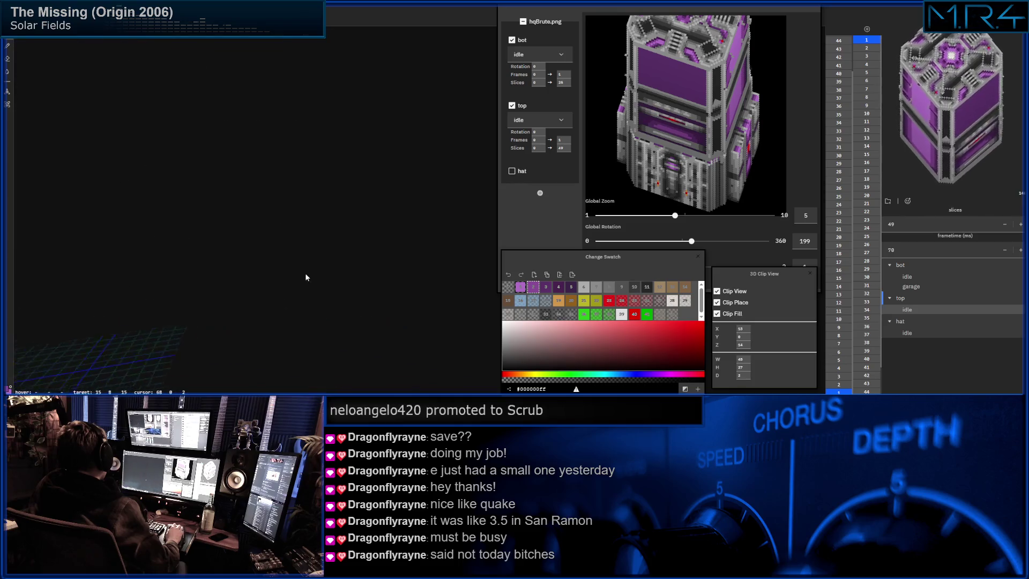
Close in on the purple wall and place a darker voxel in the light purple shape.
mouse_move(481, 98)
middle_down()
mouse_move(404, 134)
mouse_move(392, 164)
middle_up()
scroll(392, 163, down, 5)
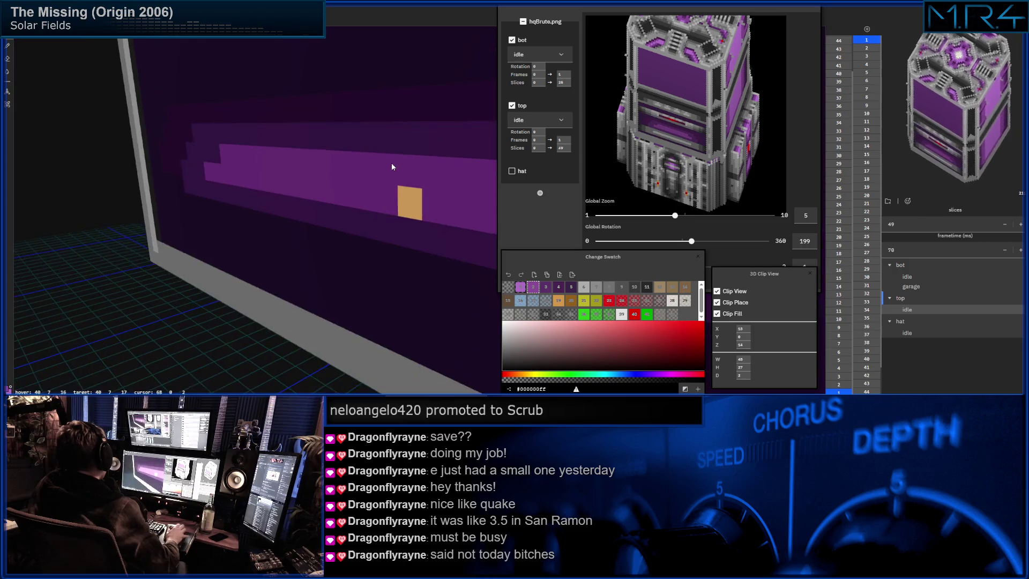
scroll(330, 157, up, 2)
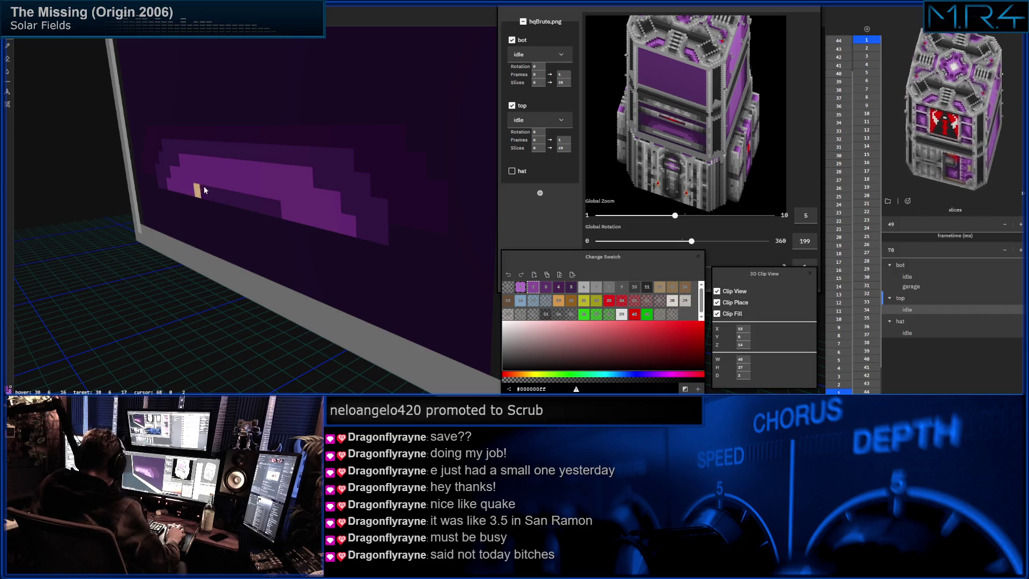
click(248, 202)
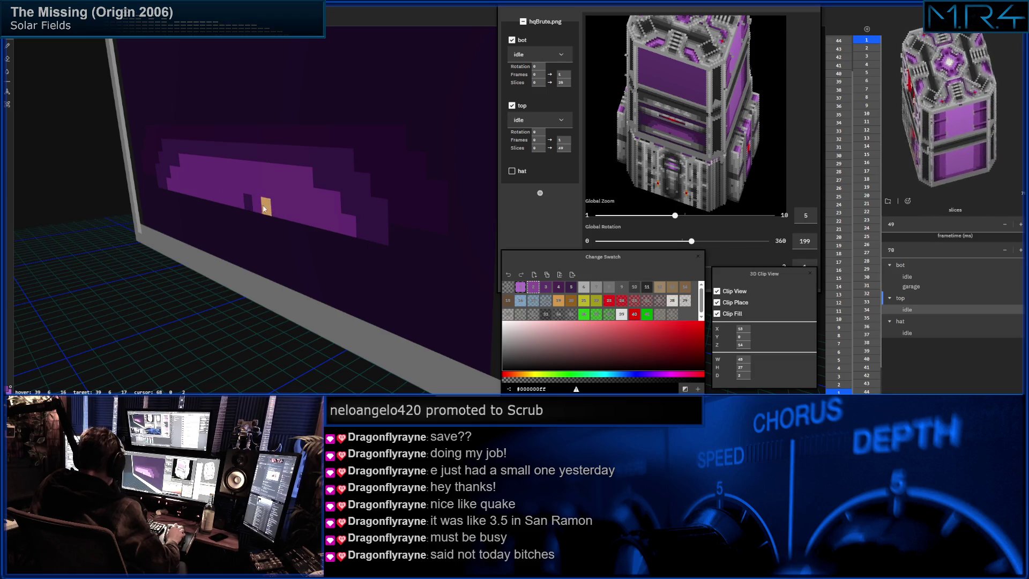
mouse_move(255, 202)
middle_down()
mouse_move(216, 184)
mouse_move(241, 196)
middle_up()
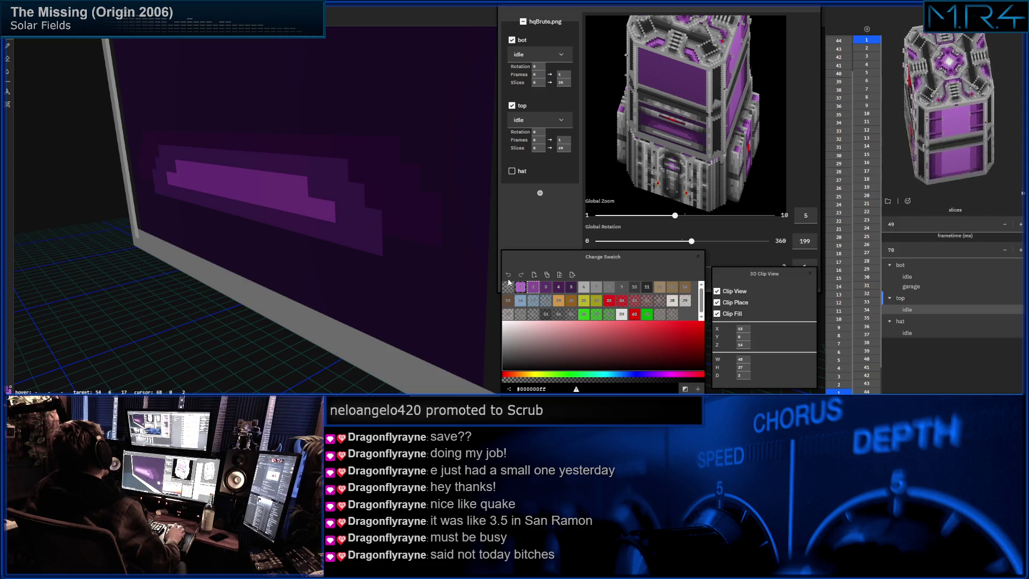
Switch to swatch 5 with hotkey 5, then frame the panel front-on with F and orbit to its left side.
key(5)
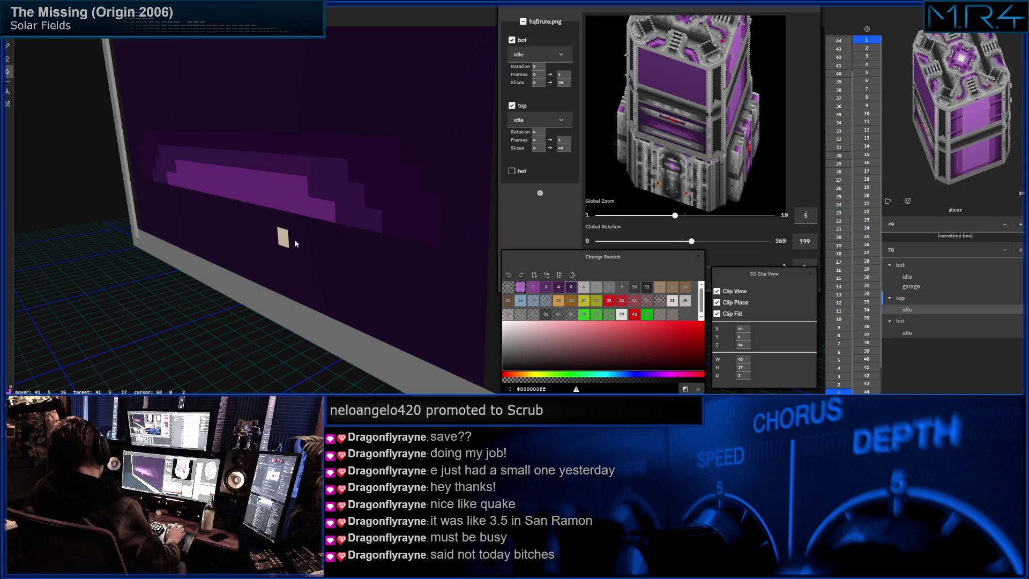
key(f)
scroll(250, 242, down, 5)
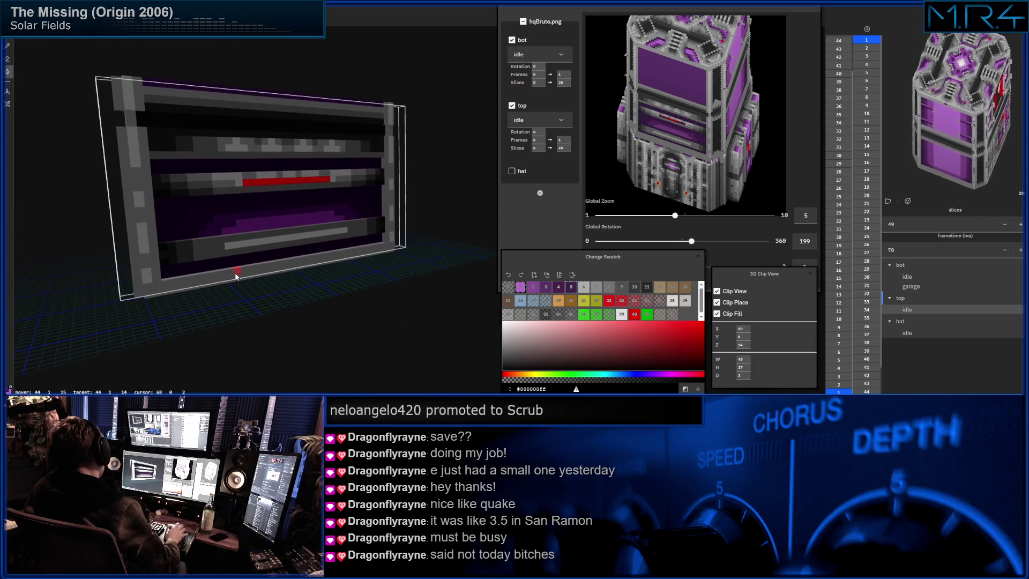
scroll(236, 274, up, 4)
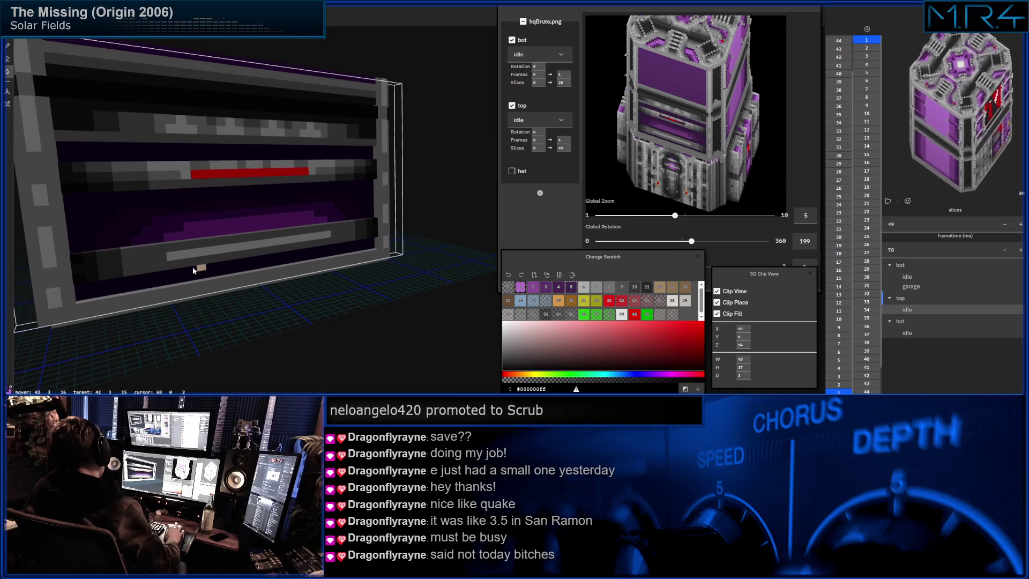
scroll(215, 253, down, 3)
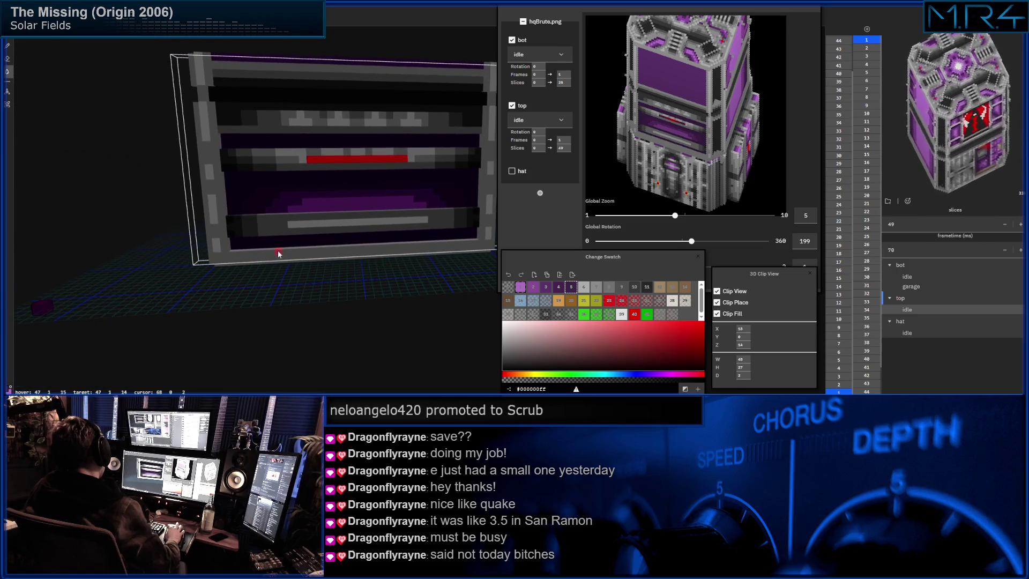
scroll(230, 285, down, 2)
scroll(225, 285, up, 4)
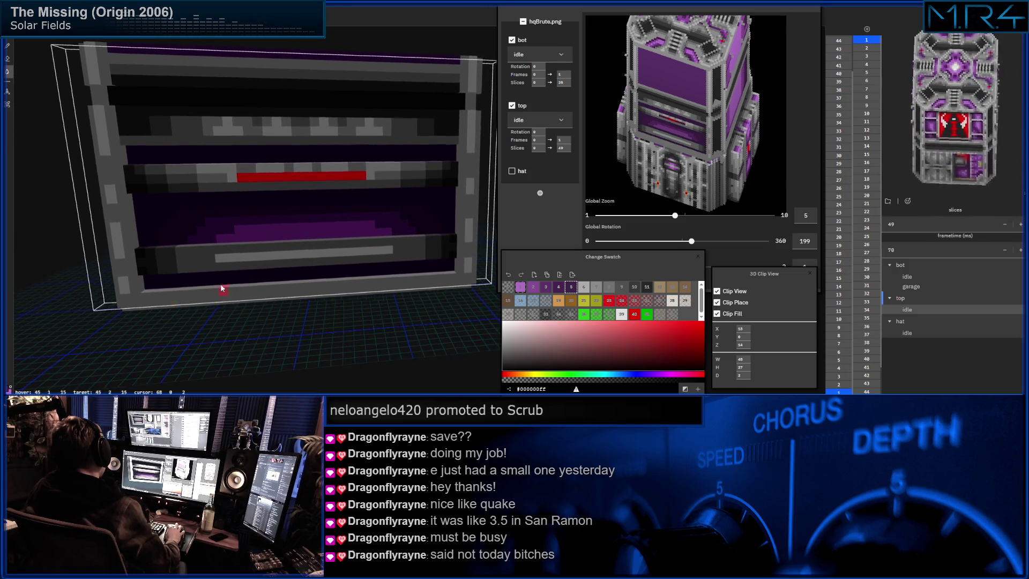
mouse_move(198, 273)
middle_down()
mouse_move(217, 268)
mouse_move(261, 301)
middle_up()
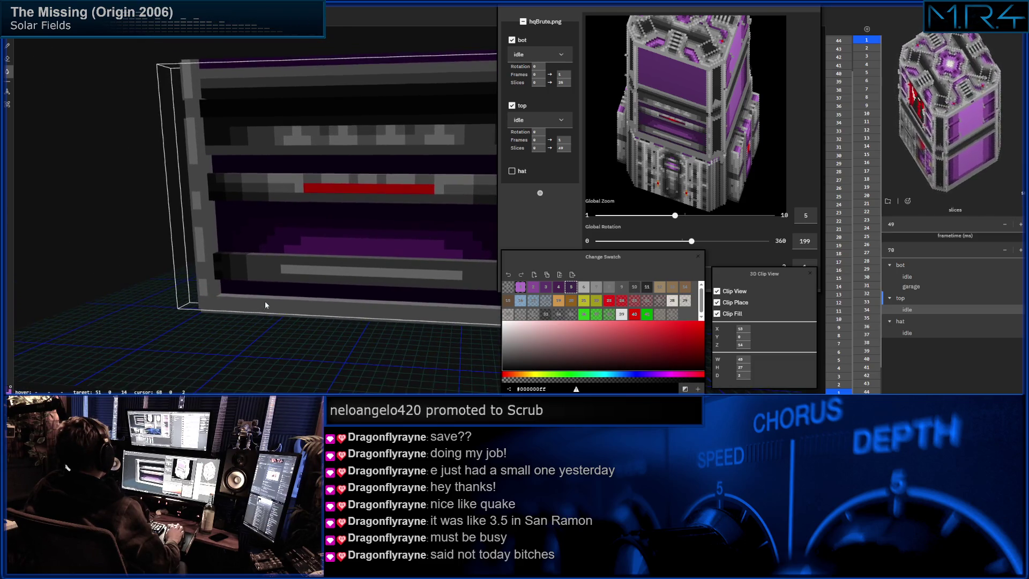
scroll(268, 303, up, 3)
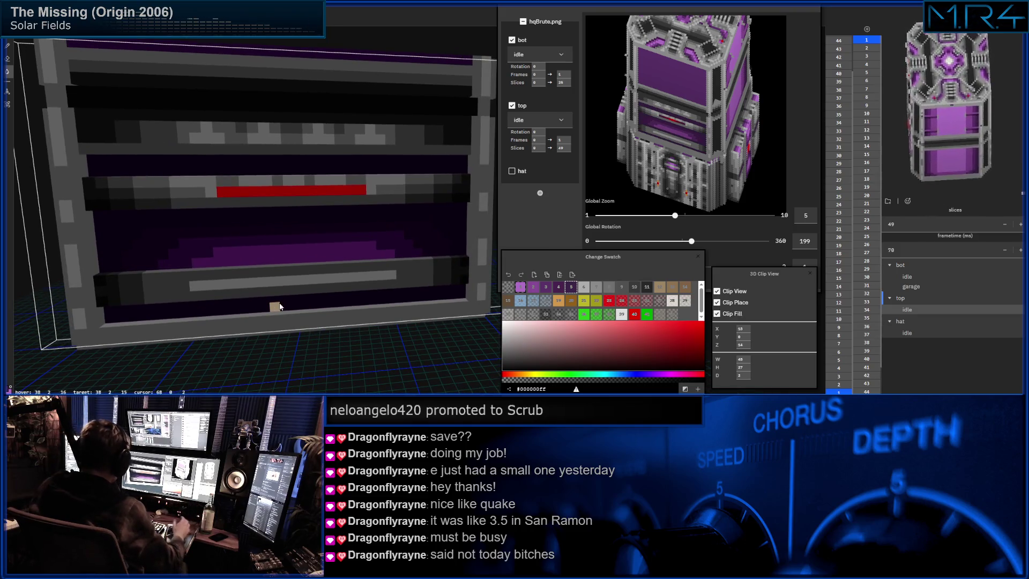
key(alt)
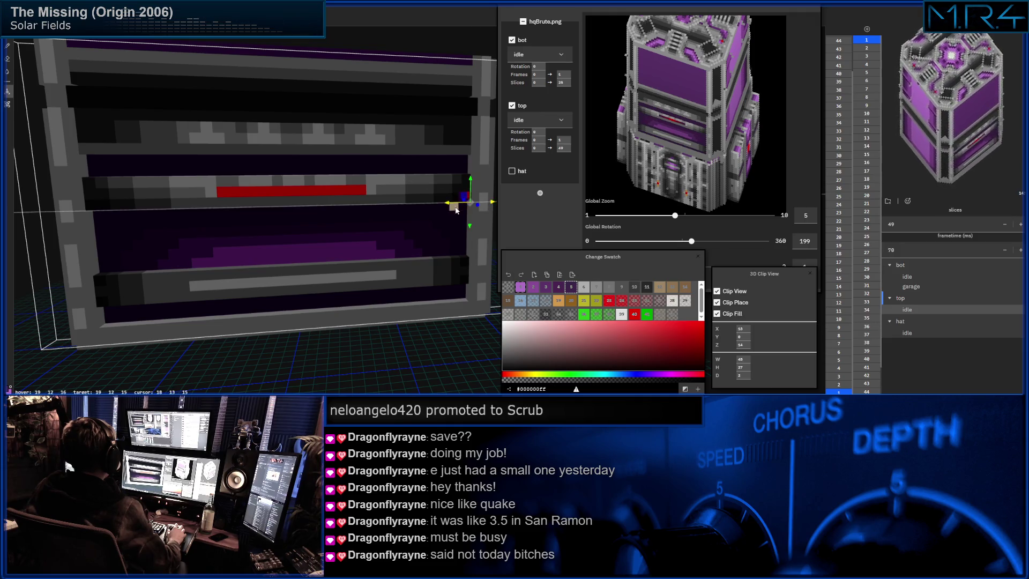
Box-select the red strip row and drag it down onto the lower grey strip.
key(alt)
key(alt)
mouse_move(394, 206)
mouse_down()
mouse_move(68, 211)
mouse_move(93, 166)
mouse_up()
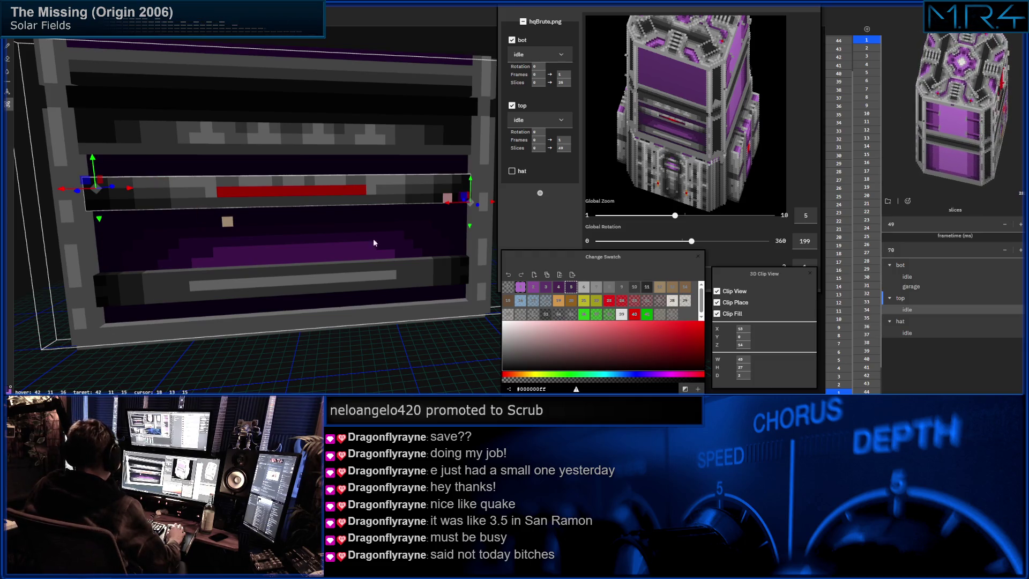
drag(469, 230, 469, 308)
Orbit around the frame and close in on its purple face.
mouse_move(310, 201)
right_down()
mouse_move(331, 226)
mouse_move(340, 214)
right_up()
mouse_move(319, 259)
right_down()
mouse_move(304, 256)
mouse_move(441, 264)
right_up()
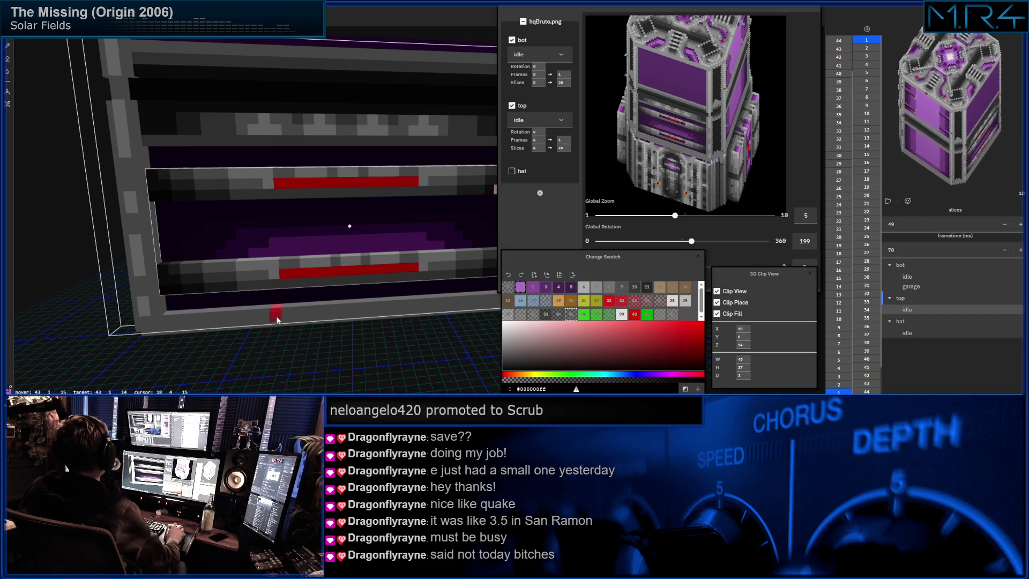
mouse_move(304, 253)
middle_down()
mouse_move(258, 258)
mouse_move(248, 281)
mouse_move(268, 300)
middle_up()
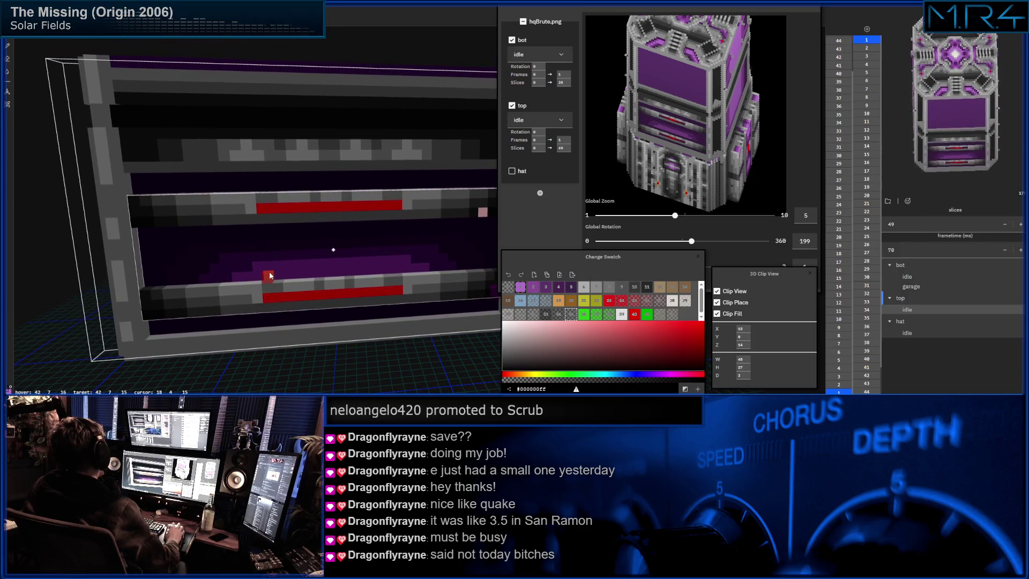
mouse_move(194, 240)
middle_down()
mouse_move(207, 227)
mouse_move(274, 232)
mouse_move(123, 239)
middle_up()
mouse_move(240, 153)
middle_down()
mouse_move(264, 191)
mouse_move(254, 220)
mouse_move(300, 220)
middle_up()
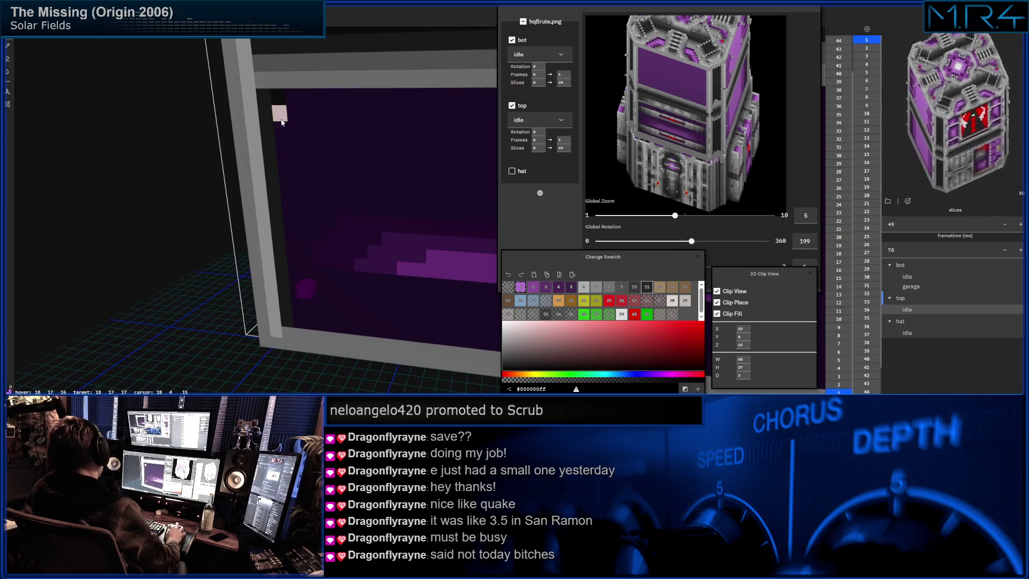
Paint a column of black voxels down the frame's inner edge.
middle_drag(281, 122, 349, 113)
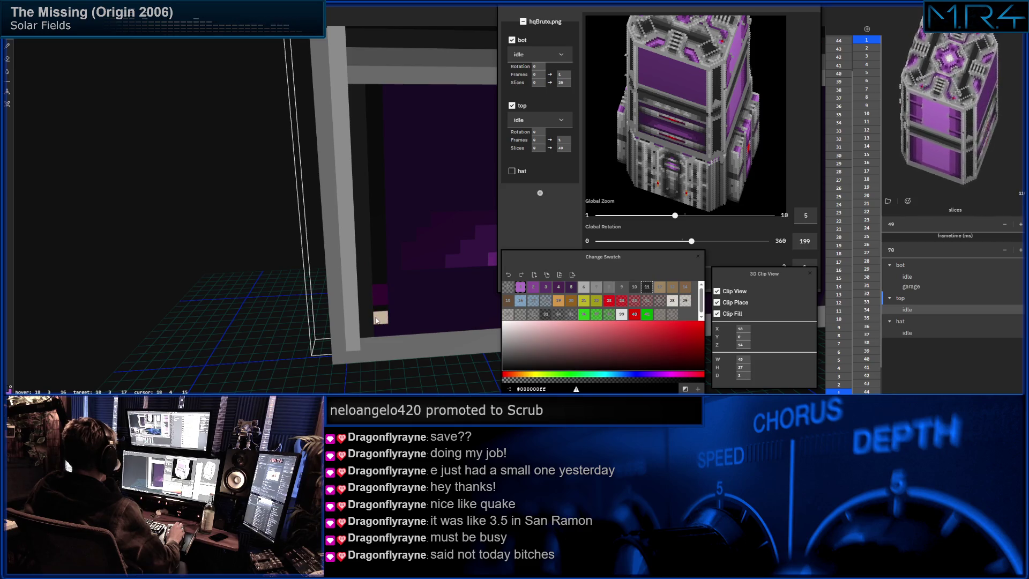
middle_drag(416, 207, 68, 201)
click(362, 101)
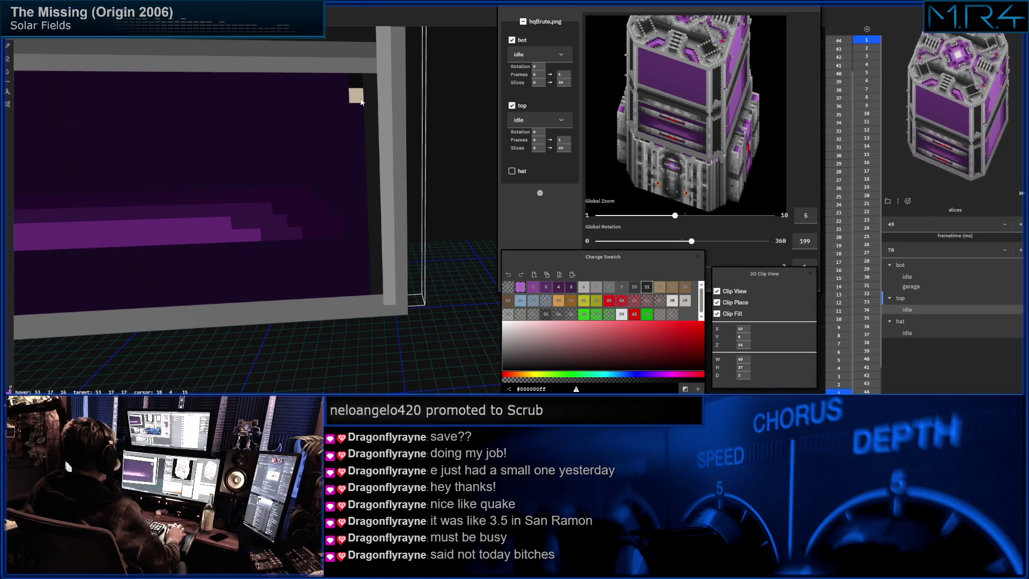
drag(362, 113, 362, 198)
click(350, 244)
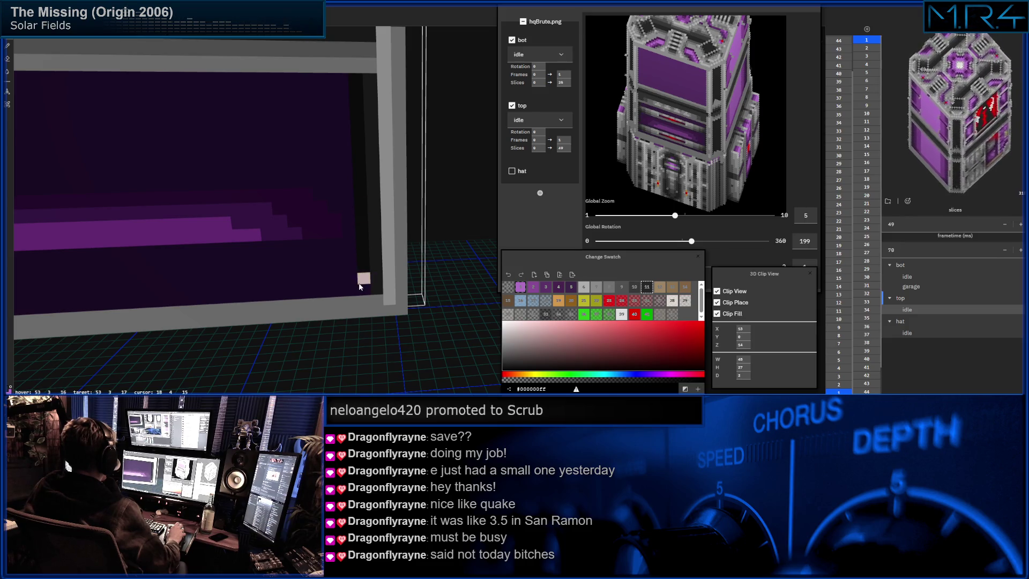
Bring the purple streak on the inner wall close and pick lighter purple swatch 2.
mouse_move(137, 187)
right_down()
mouse_move(180, 78)
mouse_move(271, 151)
right_up()
scroll(272, 150, down, 5)
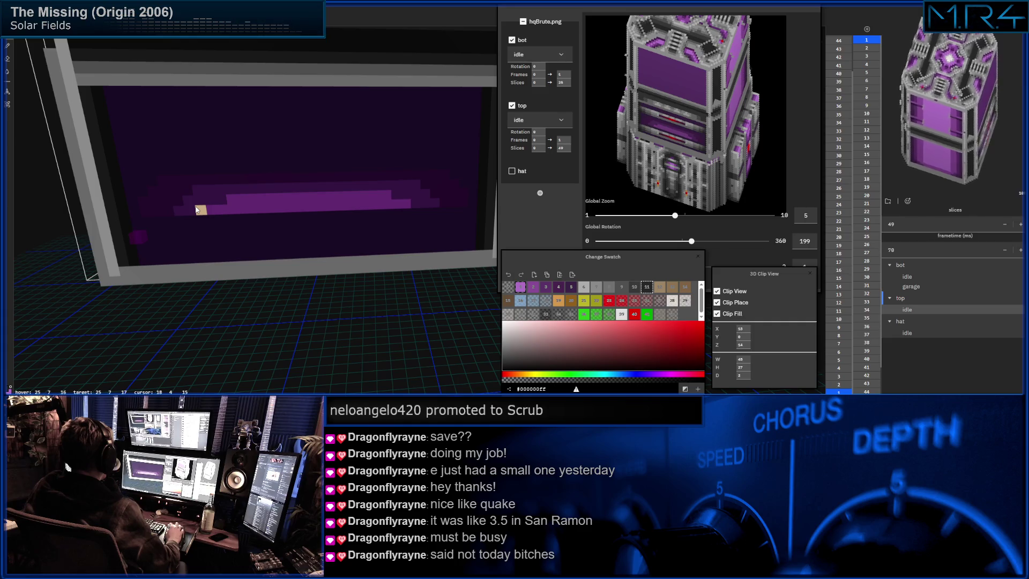
mouse_move(195, 190)
right_down()
mouse_move(200, 202)
mouse_move(198, 192)
mouse_move(210, 202)
mouse_move(216, 188)
mouse_move(225, 196)
right_up()
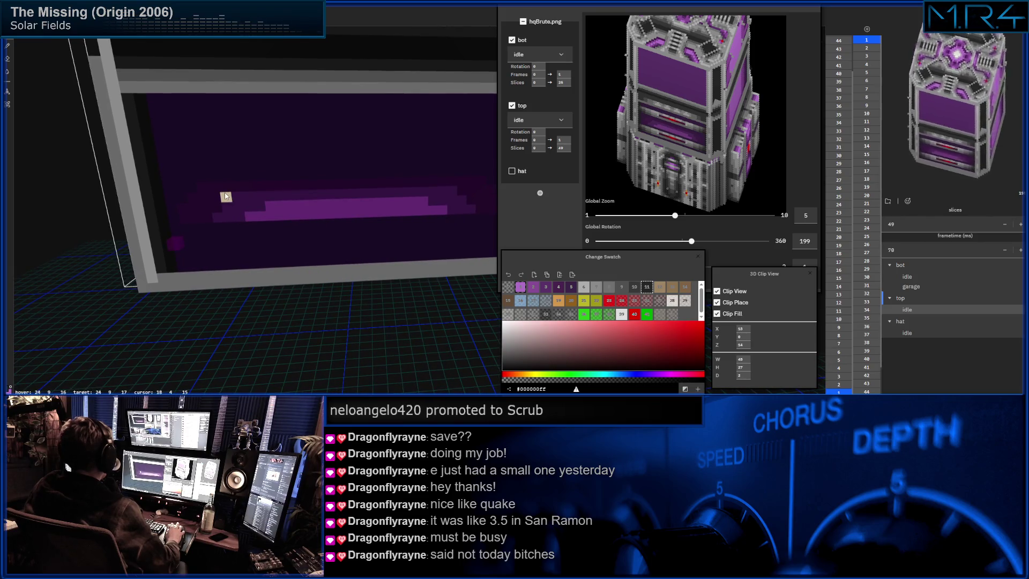
alt+click(289, 212)
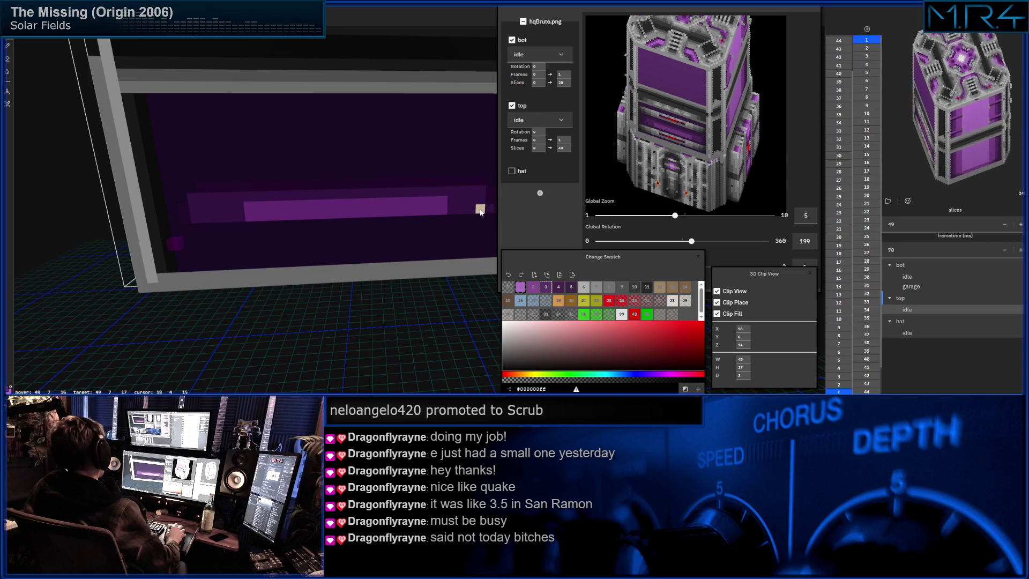
Paint a dark purple band with swatch 4 around the wall's bar.
click(562, 289)
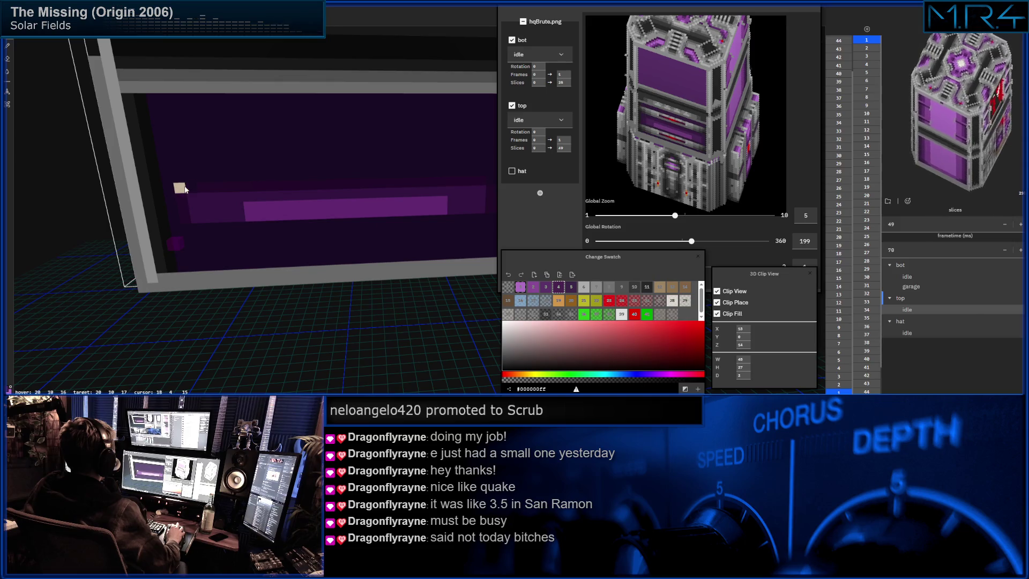
right_drag(335, 192, 372, 194)
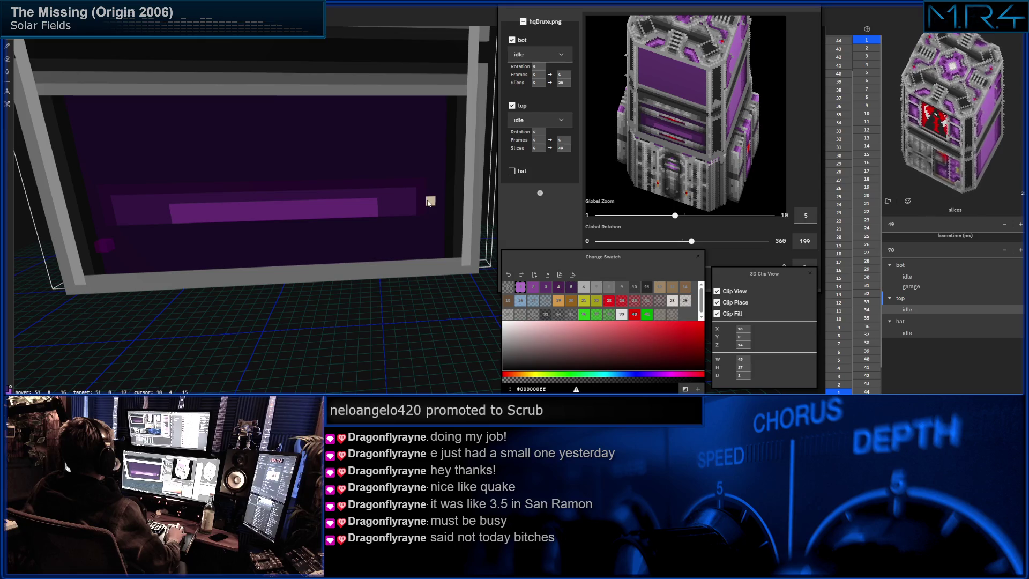
mouse_move(250, 211)
right_down()
mouse_move(263, 211)
mouse_move(214, 213)
right_up()
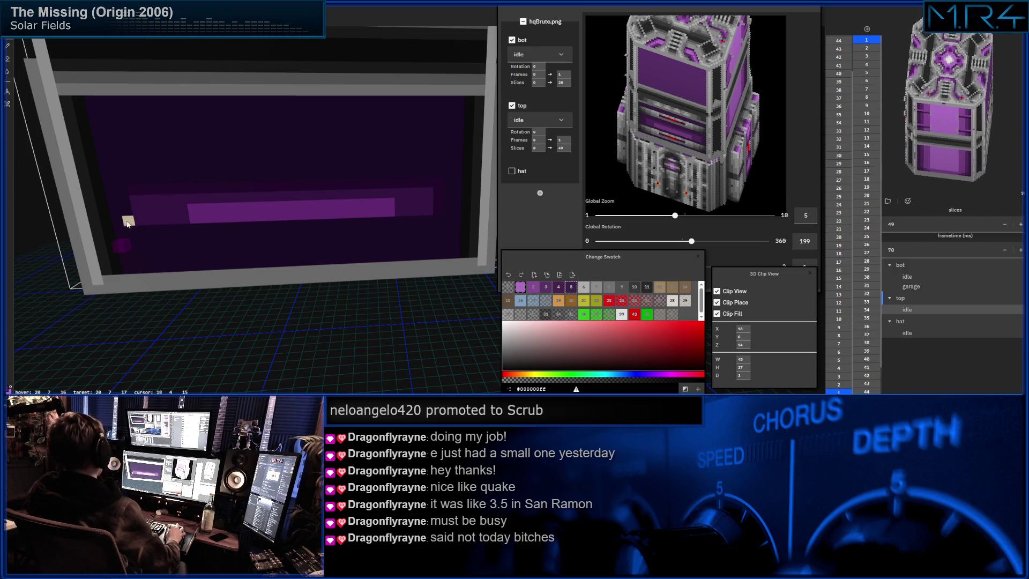
alt+click(159, 192)
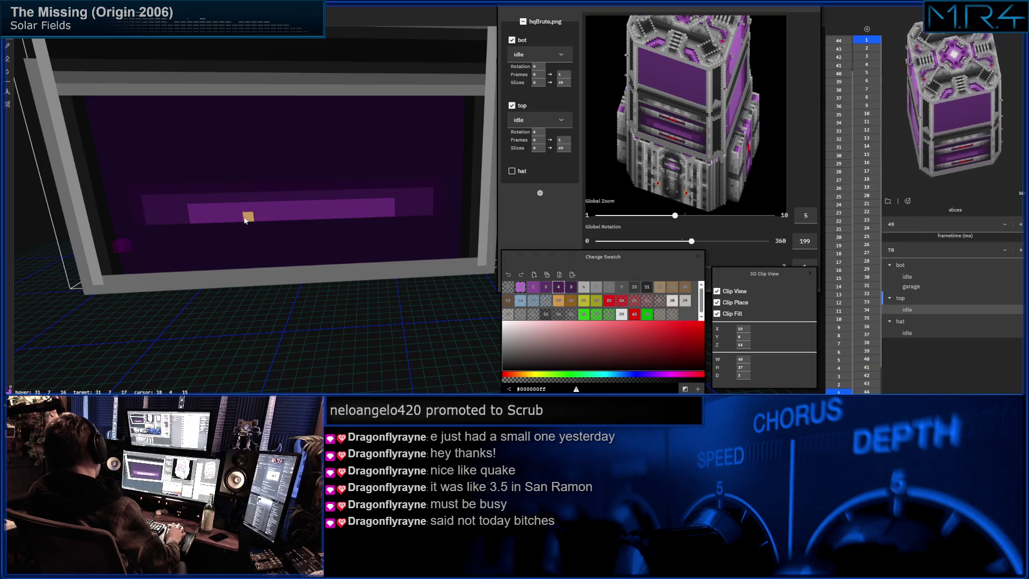
Return to lighter purple swatch 2 and bring the panel into close view.
key(2)
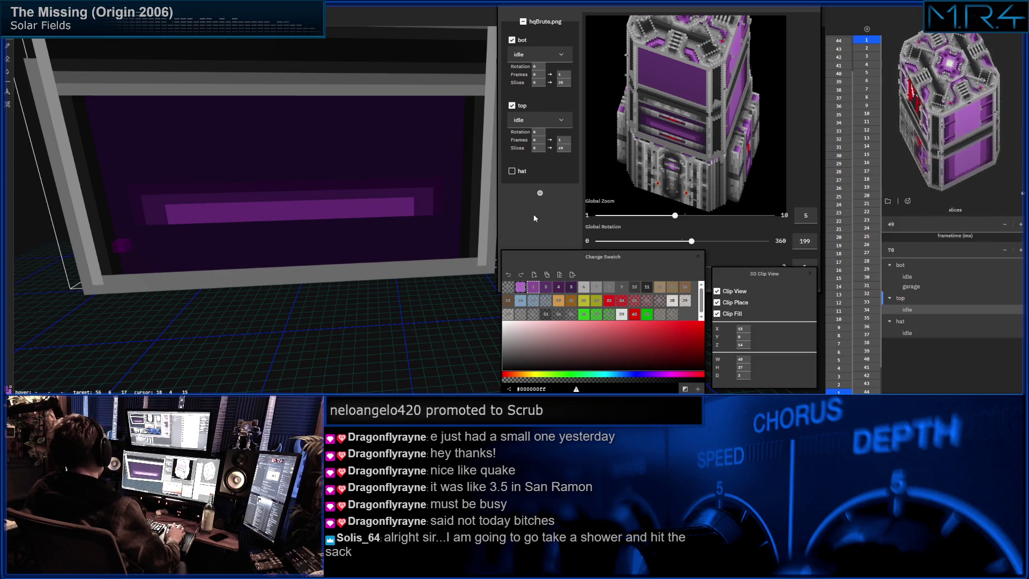
mouse_move(397, 195)
middle_down()
mouse_move(377, 200)
mouse_move(383, 221)
mouse_move(267, 207)
mouse_move(240, 218)
mouse_move(311, 208)
mouse_move(260, 236)
mouse_move(178, 242)
mouse_move(170, 261)
mouse_move(157, 248)
mouse_move(165, 274)
mouse_move(209, 254)
mouse_move(132, 279)
mouse_move(167, 286)
mouse_move(199, 252)
middle_up()
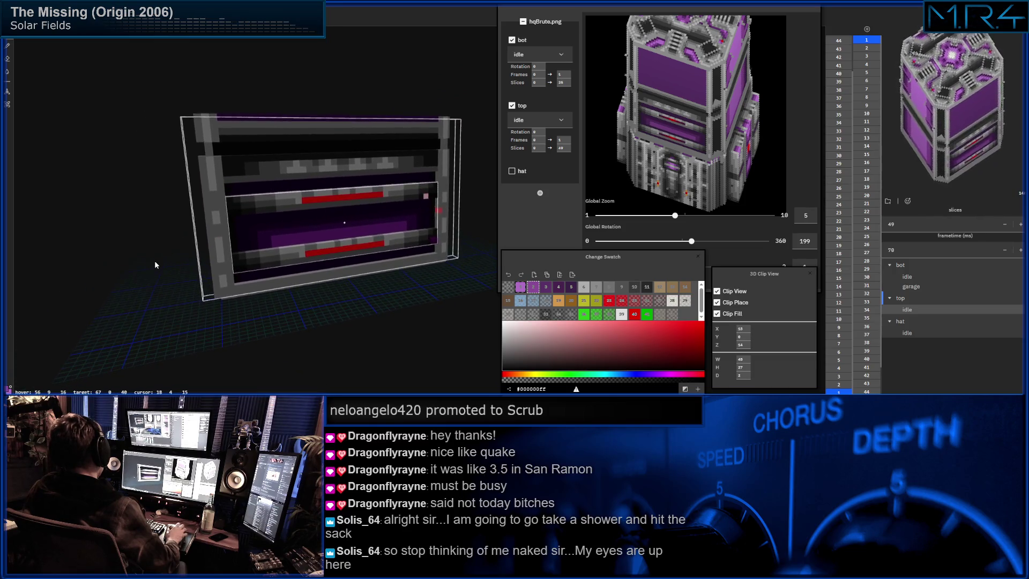
scroll(157, 249, up, 5)
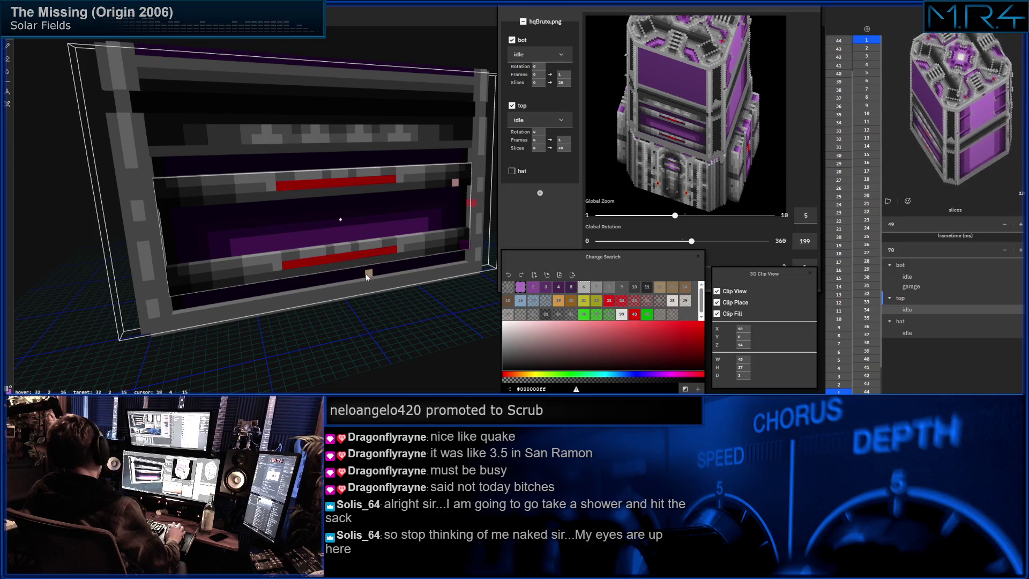
middle_drag(213, 265, 204, 283)
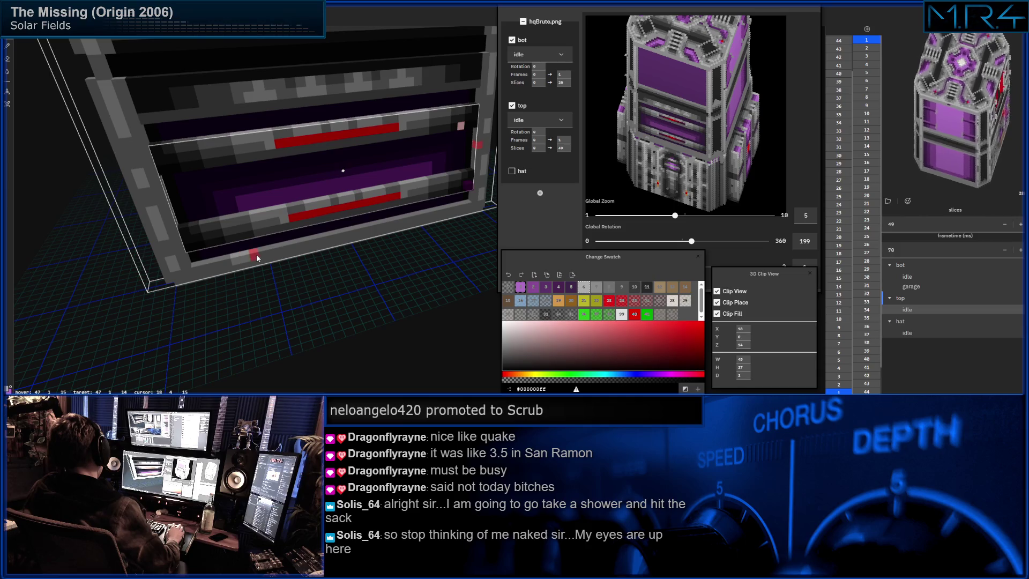
mouse_move(314, 236)
middle_down()
mouse_move(297, 247)
mouse_move(268, 242)
mouse_move(231, 289)
mouse_move(172, 299)
mouse_move(248, 277)
mouse_move(245, 290)
mouse_move(289, 307)
middle_up()
mouse_move(408, 272)
middle_down()
mouse_move(297, 249)
mouse_move(211, 254)
middle_up()
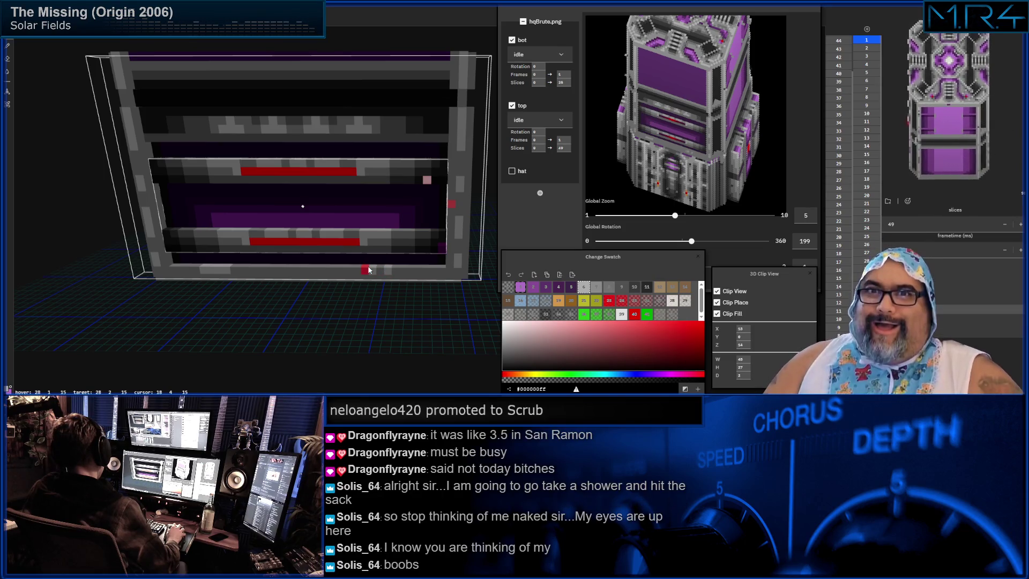
mouse_move(345, 265)
middle_down()
mouse_move(217, 255)
mouse_move(252, 249)
middle_up()
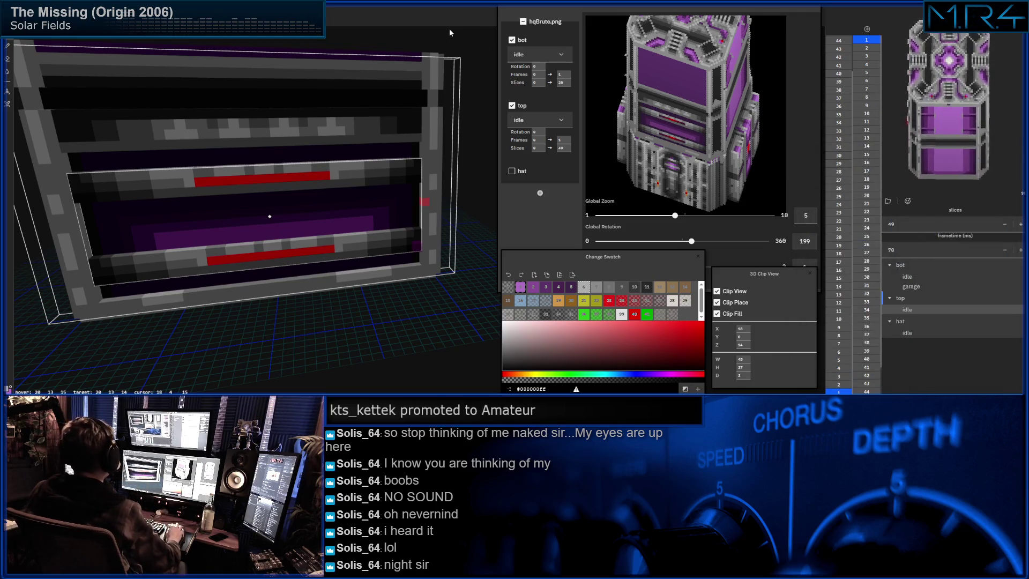
scroll(290, 225, up, 3)
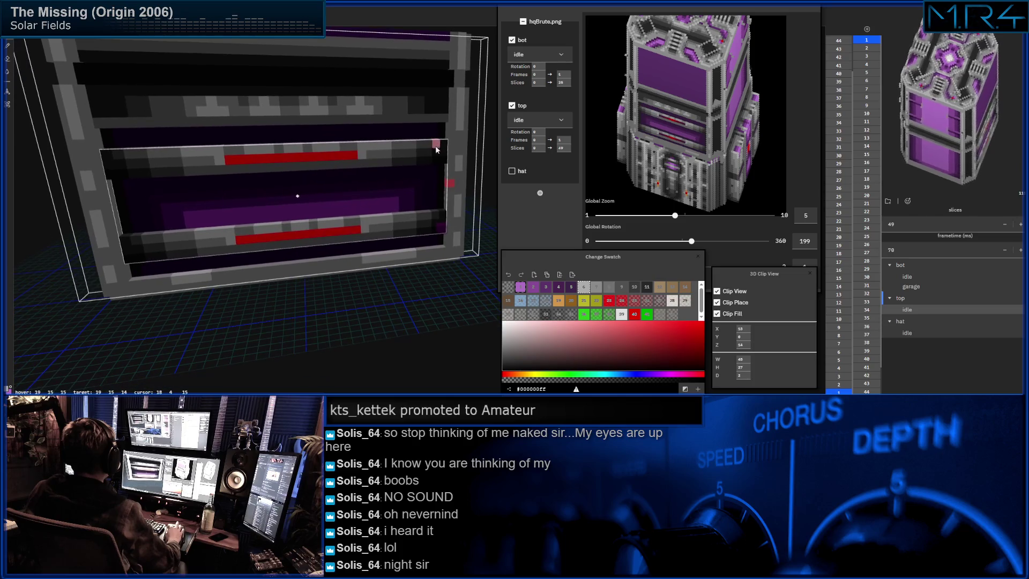
scroll(290, 229, down, 3)
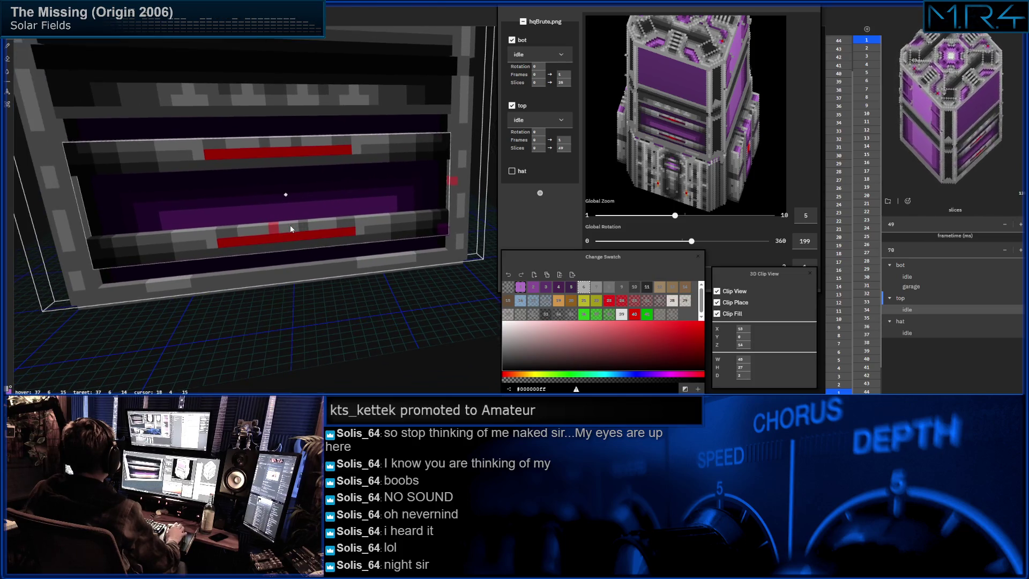
middle_drag(292, 242, 276, 262)
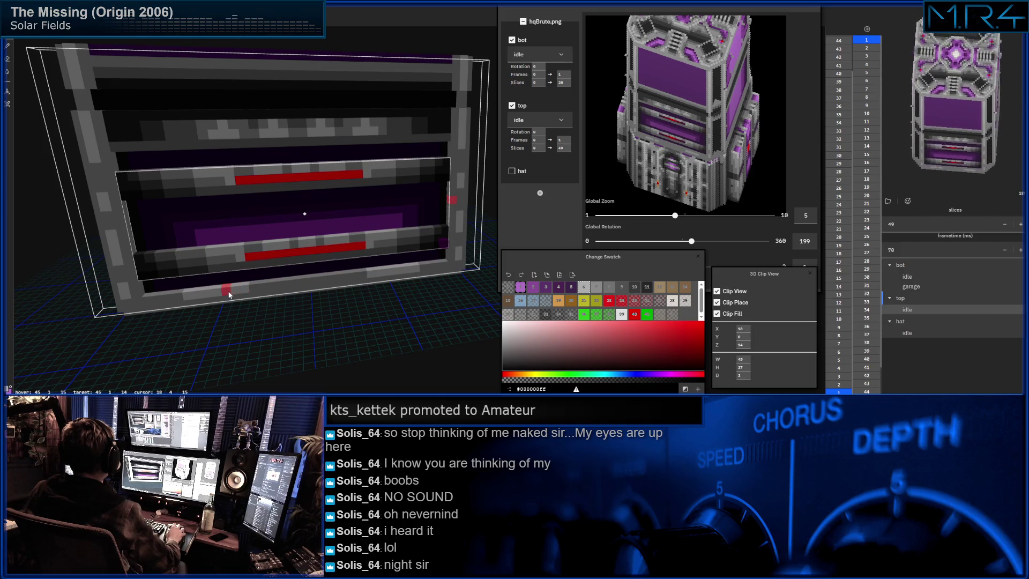
scroll(280, 281, up, 4)
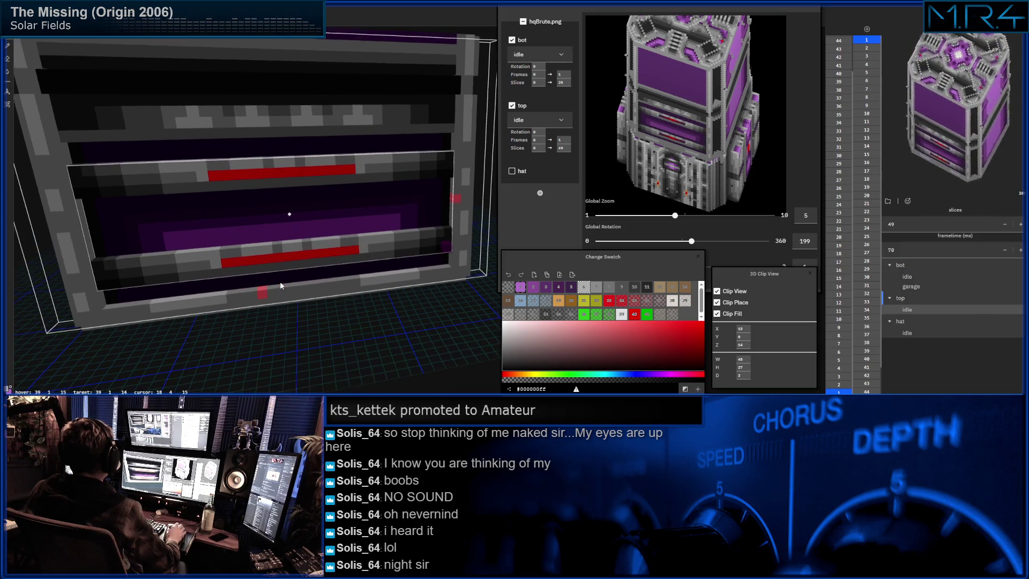
middle_drag(324, 227, 345, 209)
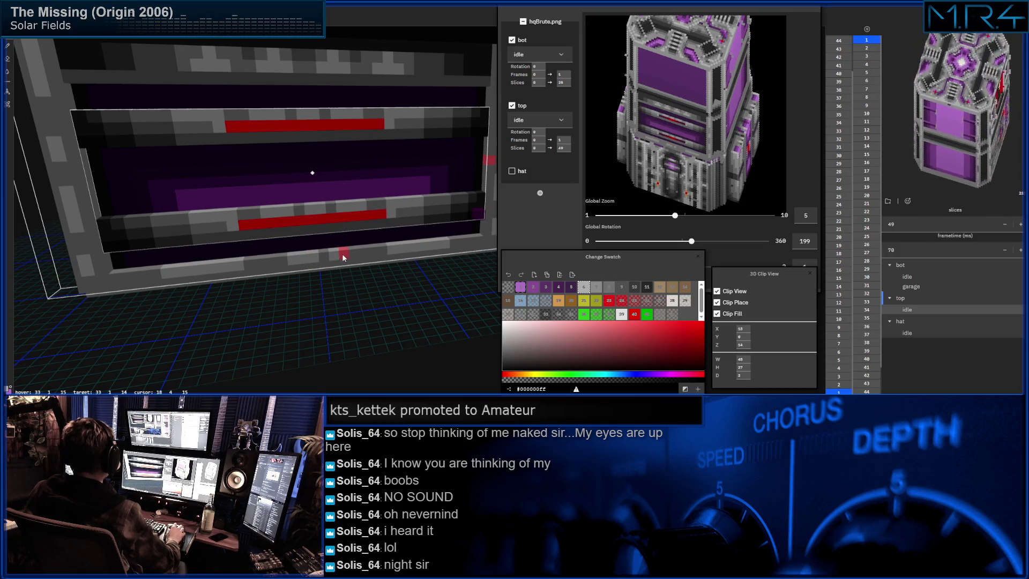
mouse_move(317, 261)
middle_down()
mouse_move(271, 275)
mouse_move(415, 271)
mouse_move(335, 292)
middle_up()
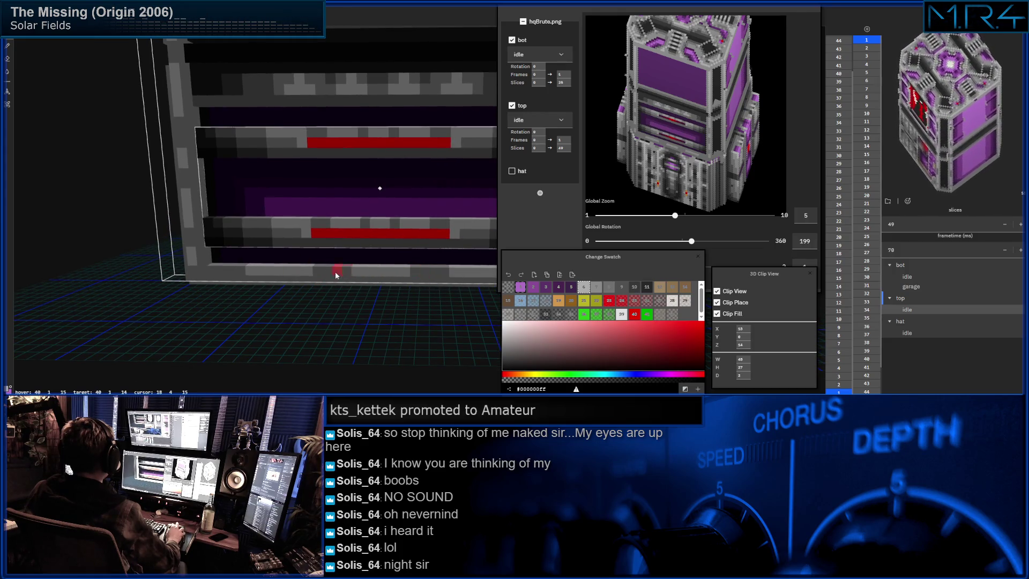
mouse_move(366, 270)
middle_down()
mouse_move(416, 285)
mouse_move(400, 330)
mouse_move(283, 295)
mouse_move(284, 227)
mouse_move(303, 216)
mouse_move(305, 229)
middle_up()
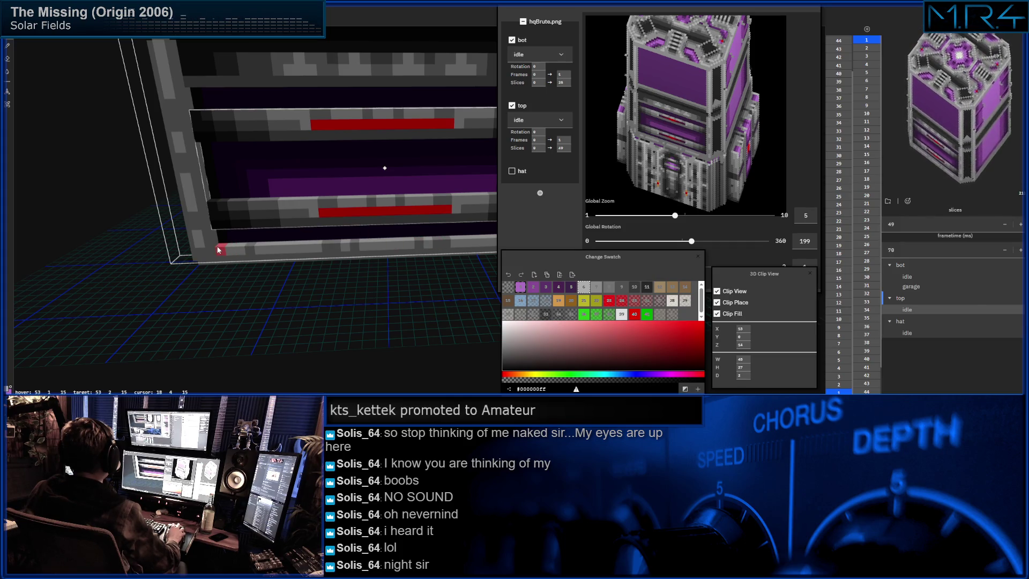
middle_drag(475, 255, 239, 263)
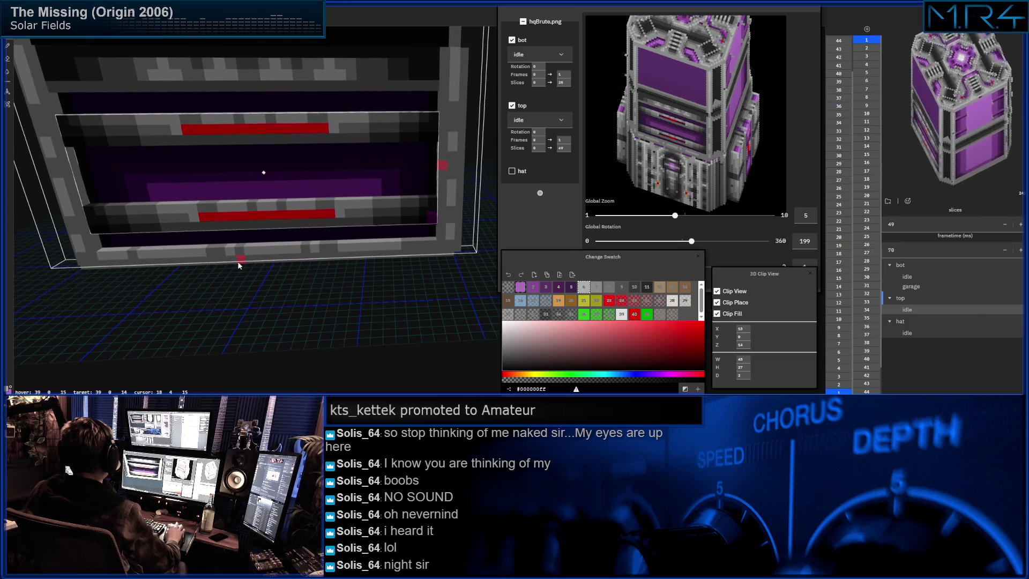
mouse_move(145, 252)
middle_down()
mouse_move(253, 242)
mouse_move(367, 184)
mouse_move(378, 195)
mouse_move(300, 164)
mouse_move(343, 182)
middle_up()
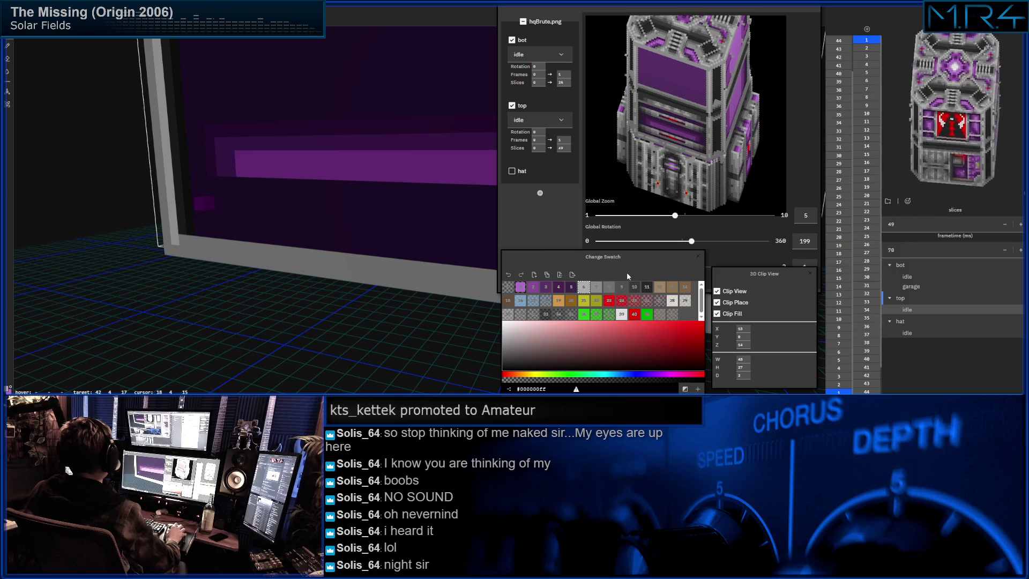
Start the bottom ledge with a dark grey voxel at the wall's lower edge.
click(620, 288)
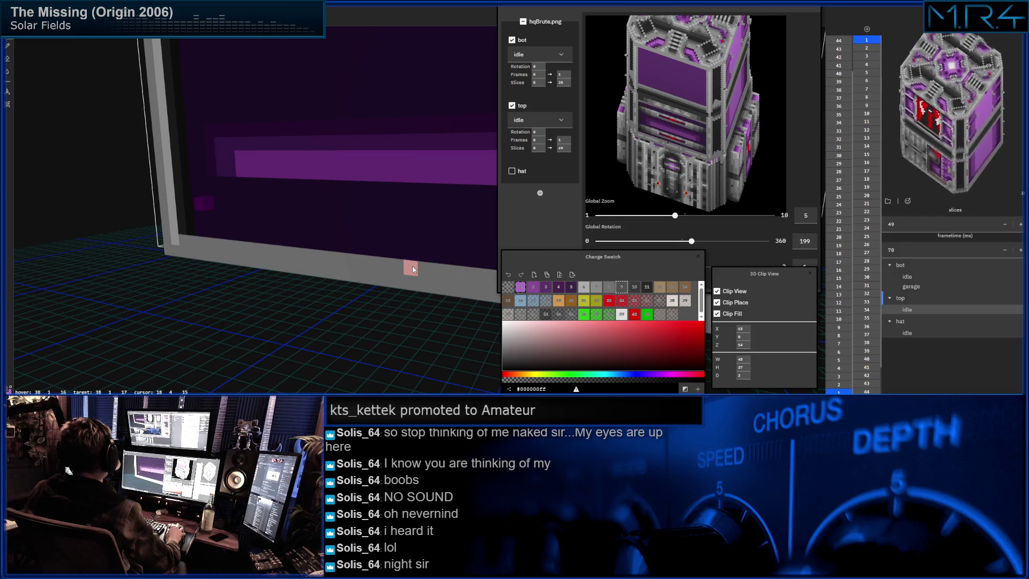
click(395, 265)
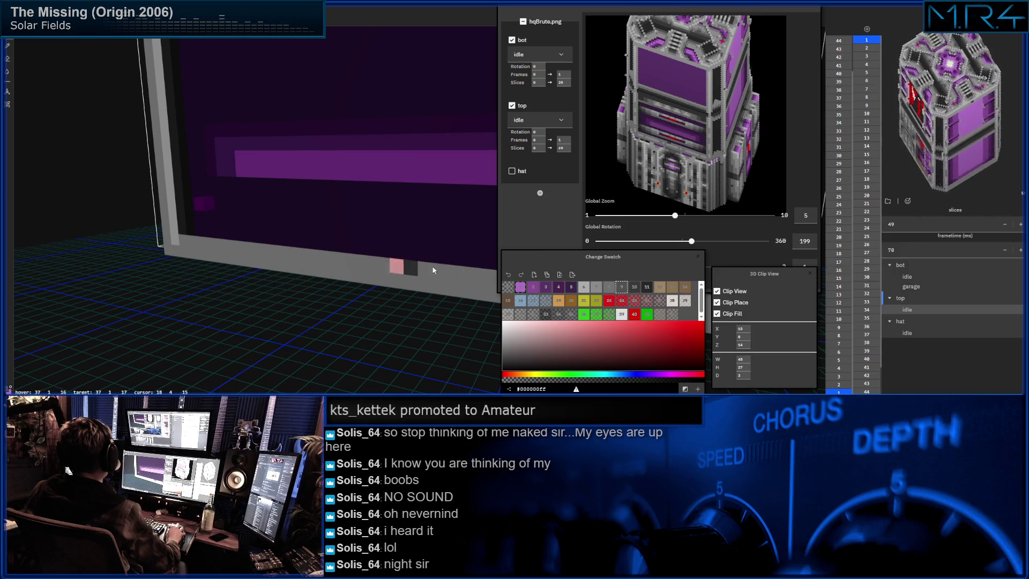
click(610, 288)
mouse_move(361, 297)
middle_down()
mouse_move(393, 294)
mouse_move(197, 297)
mouse_move(313, 299)
mouse_move(296, 292)
mouse_move(311, 245)
middle_up()
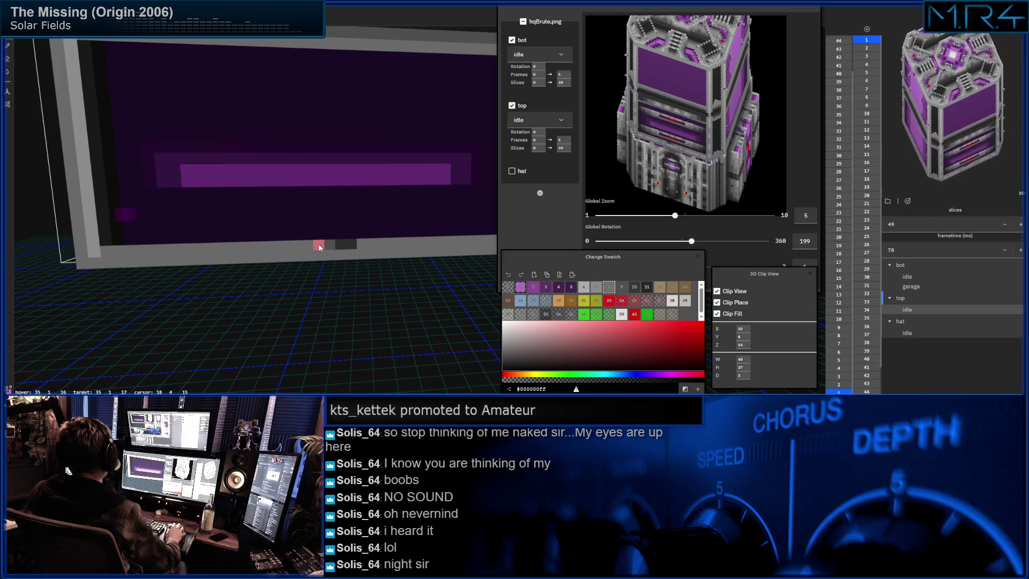
mouse_move(282, 248)
middle_down()
mouse_move(361, 247)
mouse_move(245, 249)
mouse_move(283, 248)
middle_up()
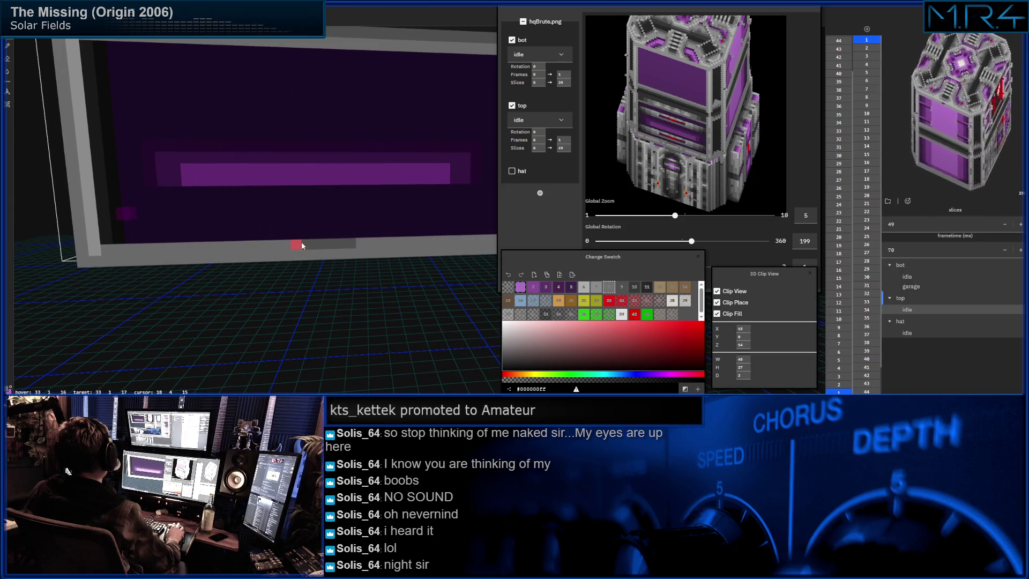
middle_drag(287, 242, 291, 243)
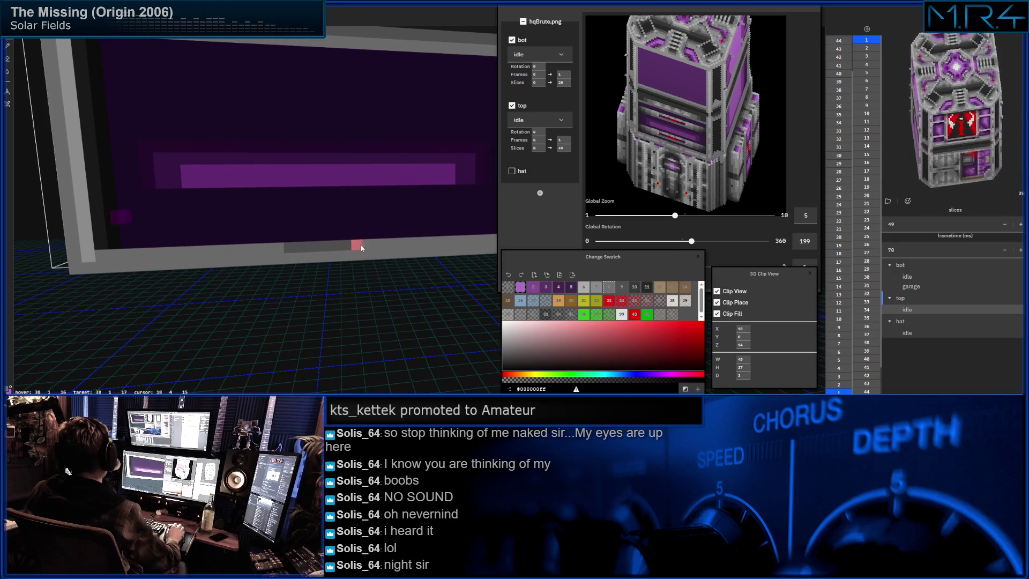
Continue the ledge with alternating dark and light grey blocks to its far end.
click(621, 287)
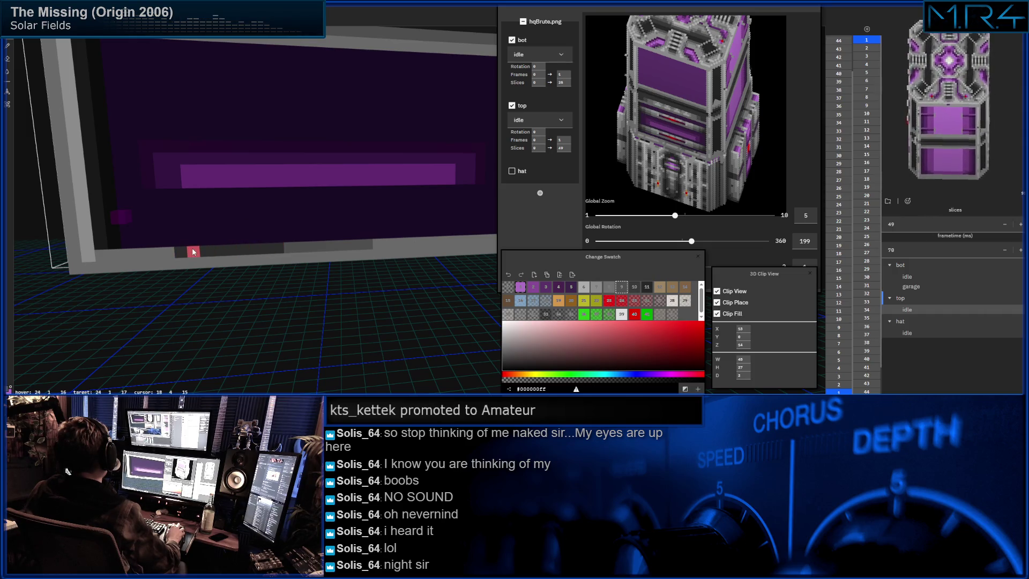
mouse_move(156, 247)
middle_down()
mouse_move(275, 218)
mouse_move(190, 220)
mouse_move(367, 219)
middle_up()
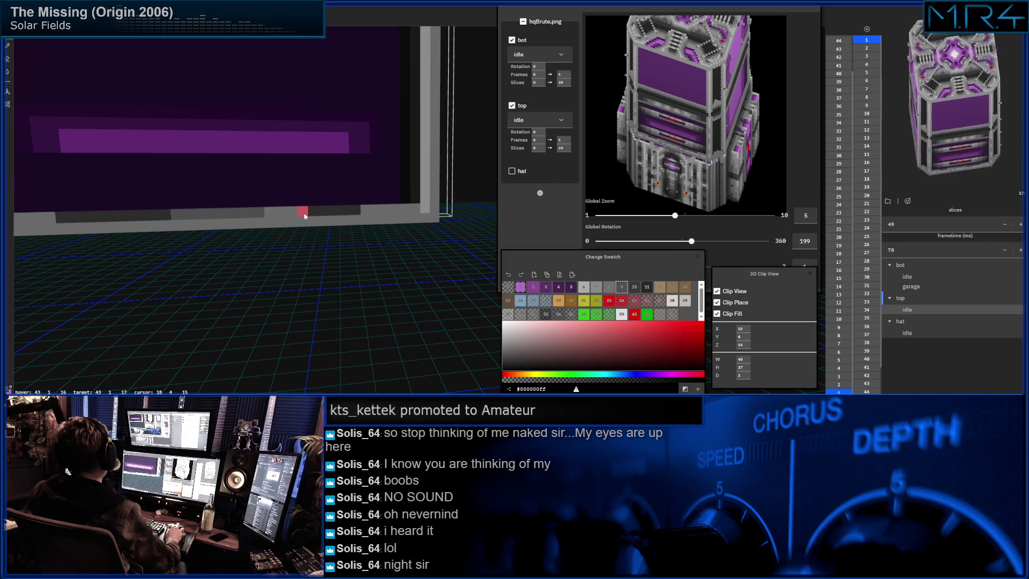
mouse_move(275, 215)
middle_down()
mouse_move(179, 191)
mouse_move(250, 207)
mouse_move(239, 207)
middle_up()
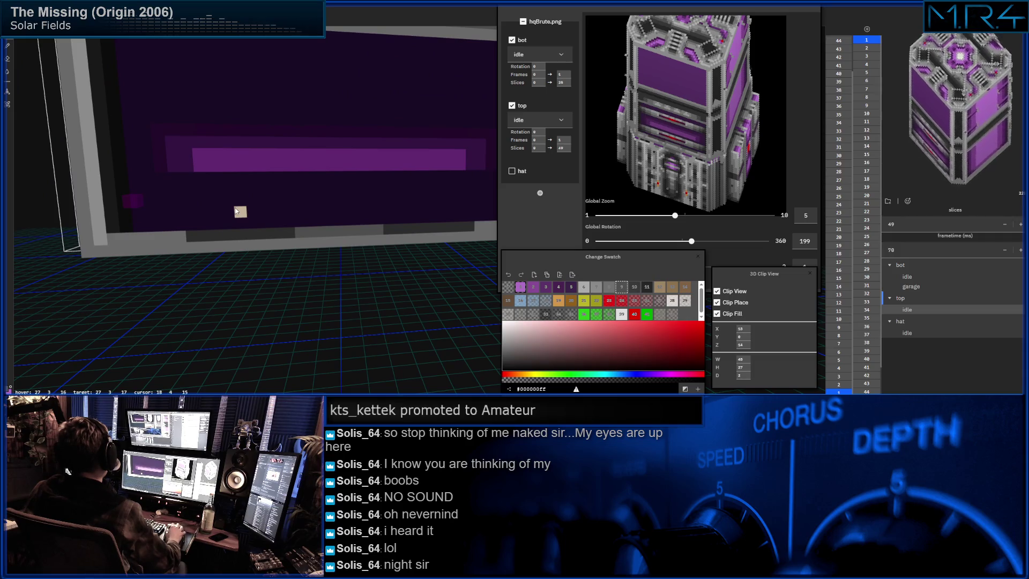
click(605, 285)
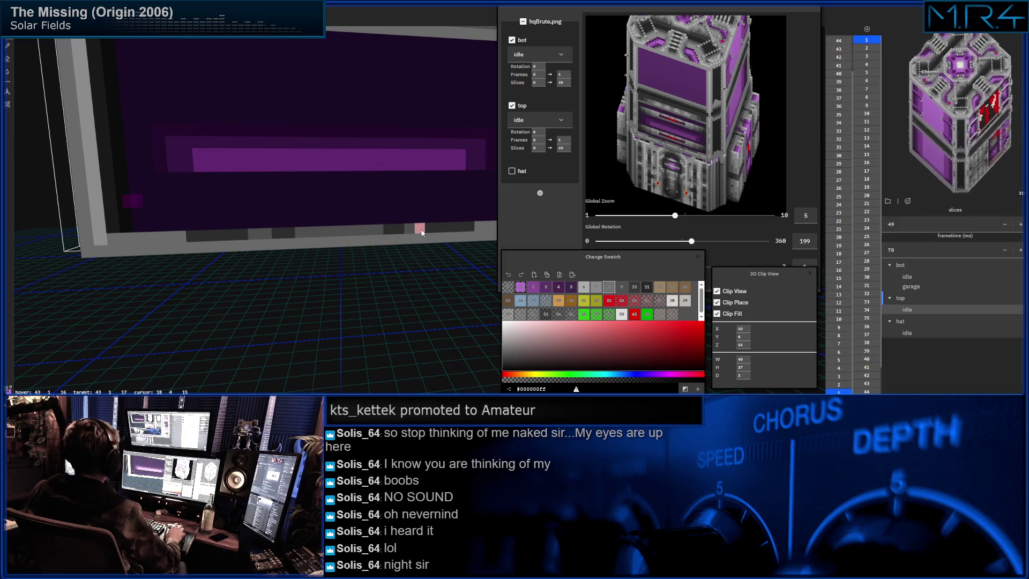
right_drag(419, 230, 257, 225)
click(634, 287)
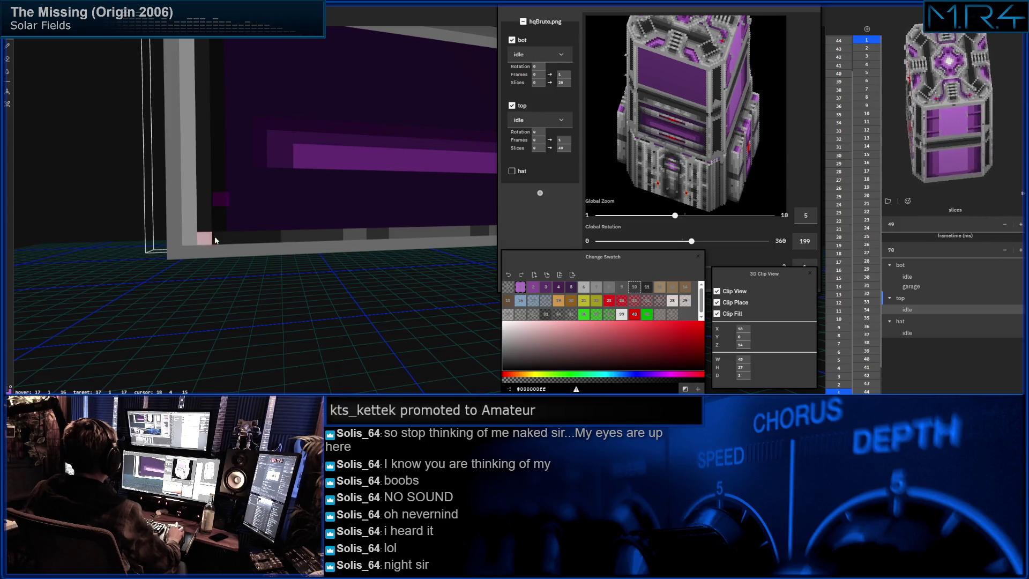
mouse_move(331, 192)
right_down()
mouse_move(211, 215)
mouse_move(330, 241)
right_up()
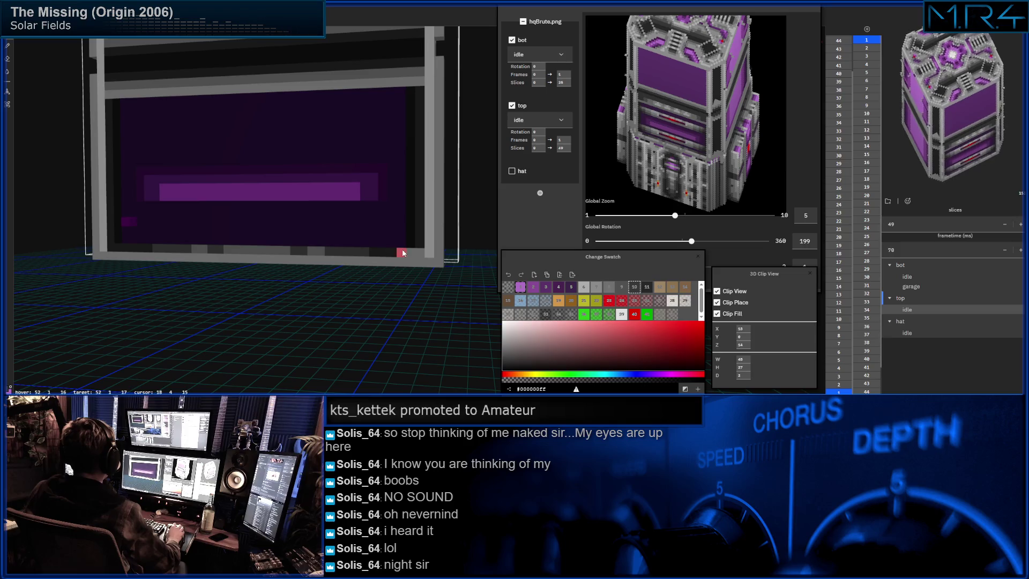
Paint a darker grey strip along part of the panel's light grey top edge.
scroll(387, 257, up, 3)
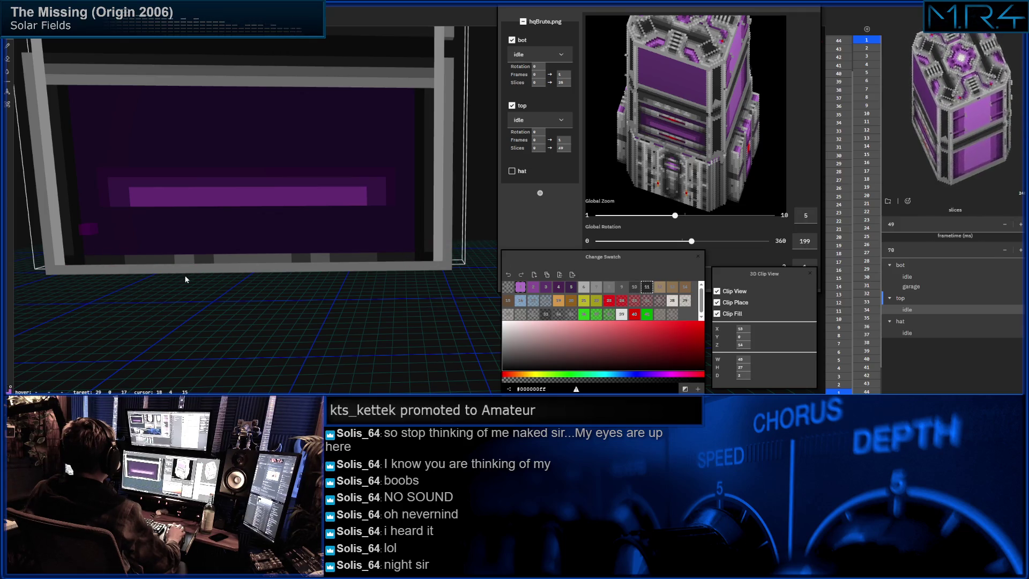
middle_drag(185, 280, 243, 285)
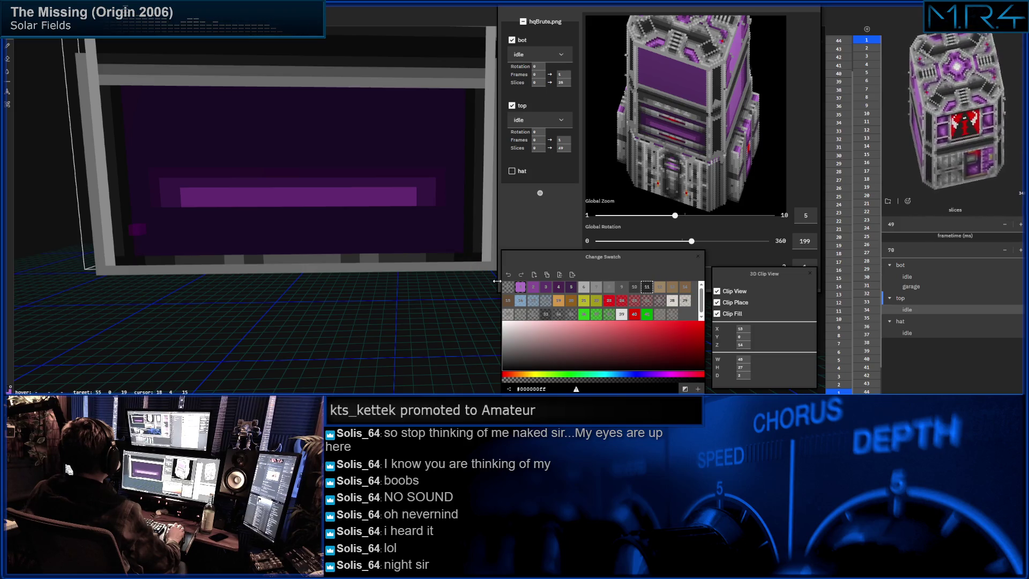
scroll(368, 252, up, 1)
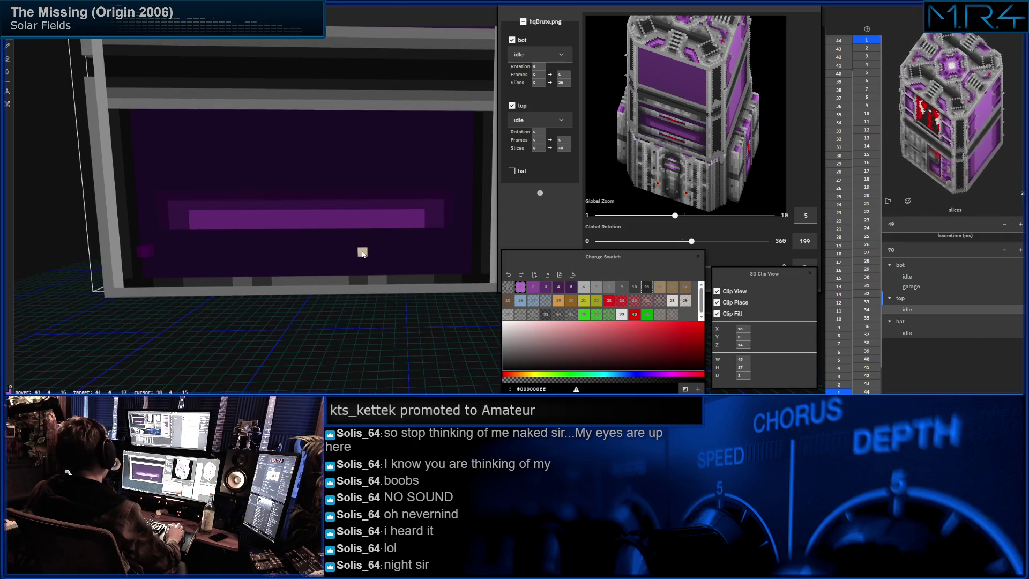
middle_drag(340, 213, 343, 214)
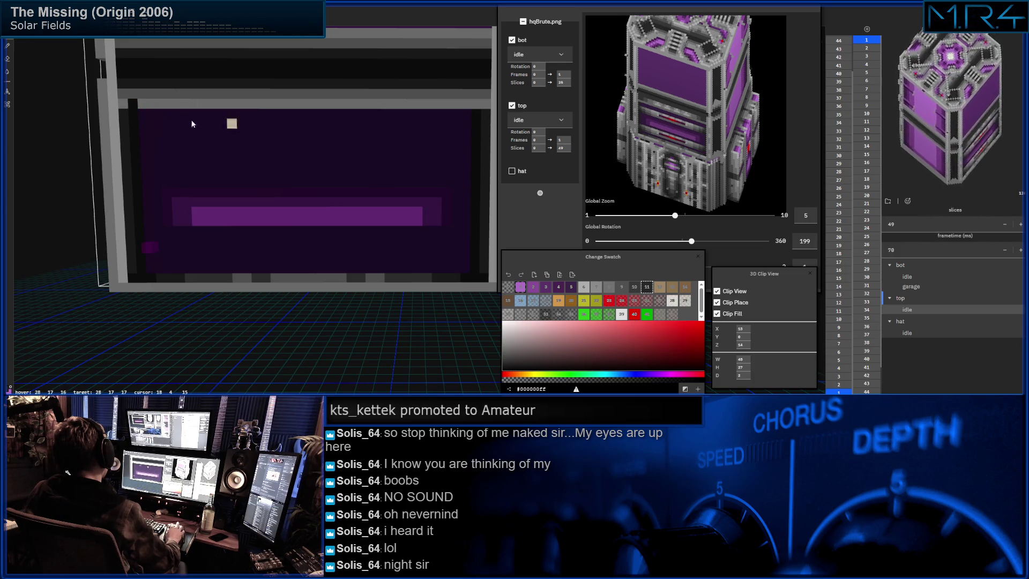
key(Left)
mouse_move(138, 108)
mouse_down()
mouse_move(163, 104)
mouse_move(123, 107)
mouse_up()
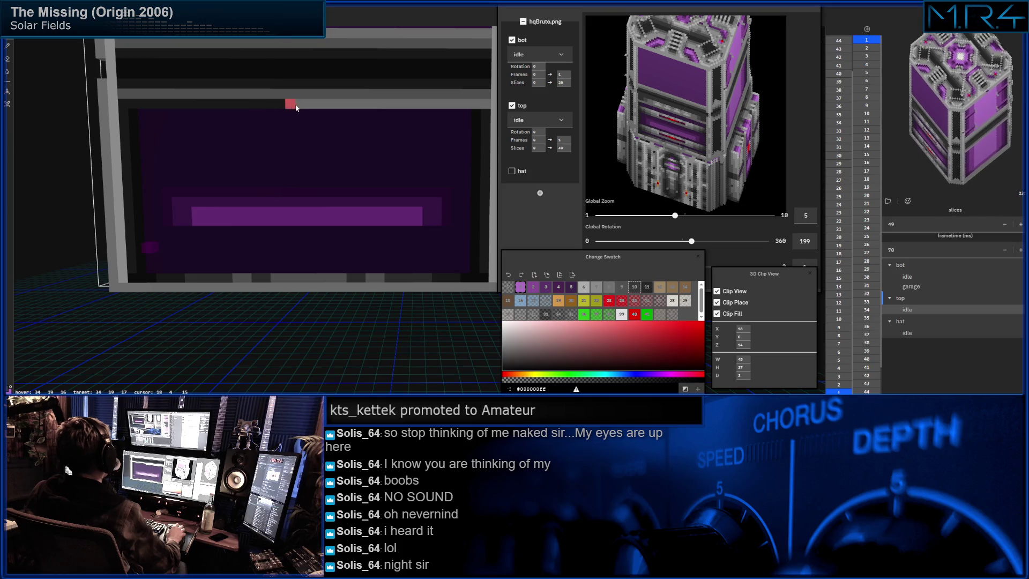
drag(345, 102, 410, 107)
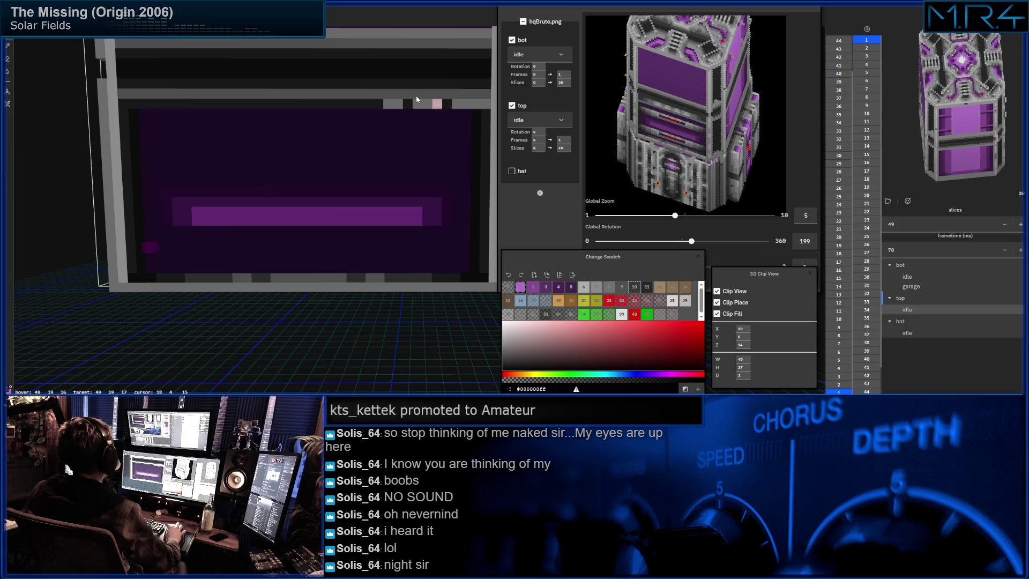
middle_drag(416, 99, 338, 103)
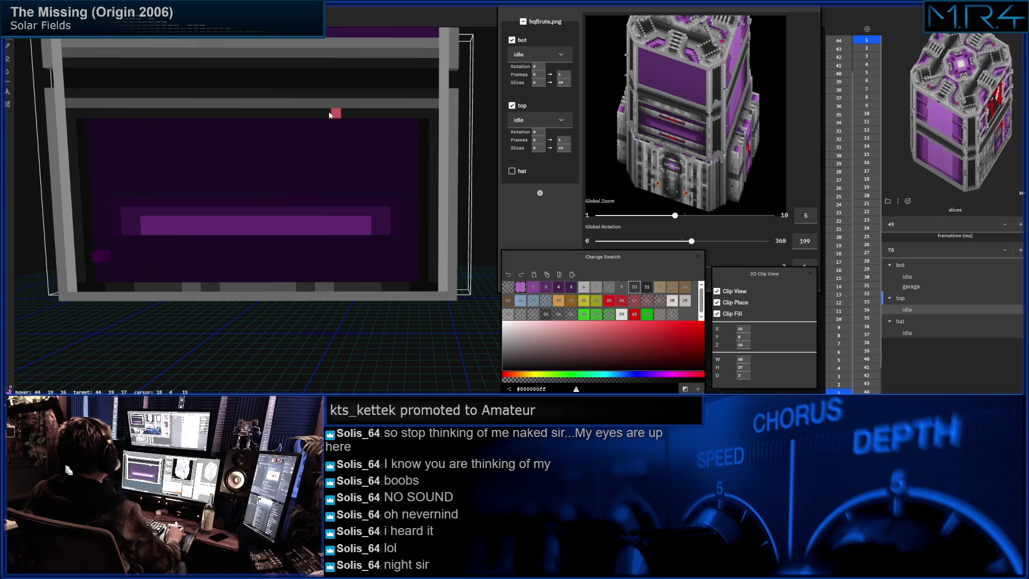
mouse_move(299, 143)
middle_down()
mouse_move(310, 119)
mouse_move(314, 131)
mouse_move(170, 160)
mouse_move(259, 118)
mouse_move(107, 172)
mouse_move(293, 158)
mouse_move(278, 150)
mouse_move(288, 135)
mouse_move(168, 181)
mouse_move(201, 200)
mouse_move(181, 197)
mouse_move(359, 182)
mouse_move(440, 155)
middle_up()
Add pale trim voxels to the grey band above the upper red strip.
mouse_move(388, 125)
middle_down()
mouse_move(267, 56)
mouse_move(279, 105)
mouse_move(280, 92)
mouse_move(319, 100)
middle_up()
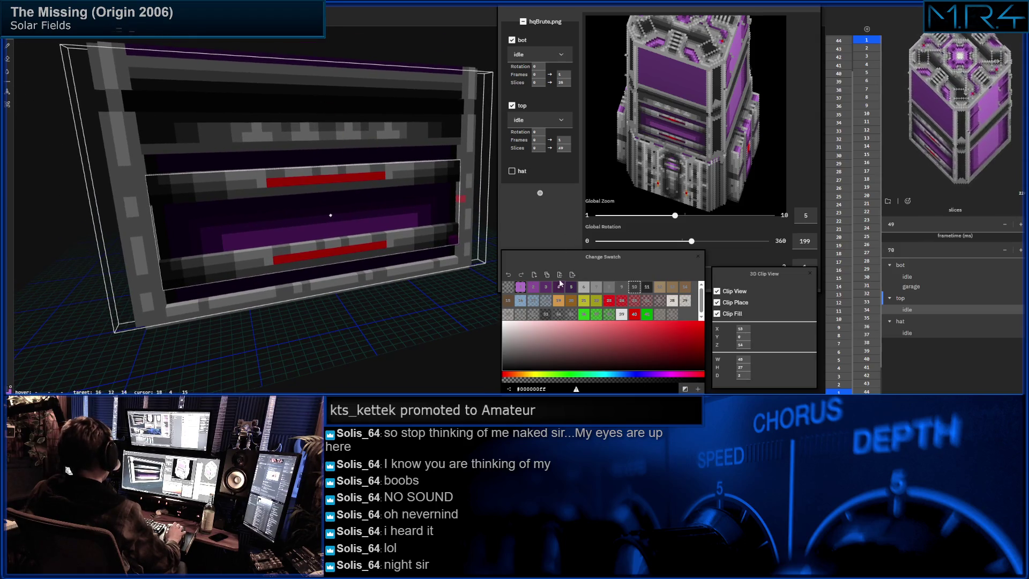
mouse_move(371, 188)
middle_down()
mouse_move(296, 194)
mouse_move(341, 202)
mouse_move(284, 185)
middle_up()
middle_drag(338, 139, 352, 127)
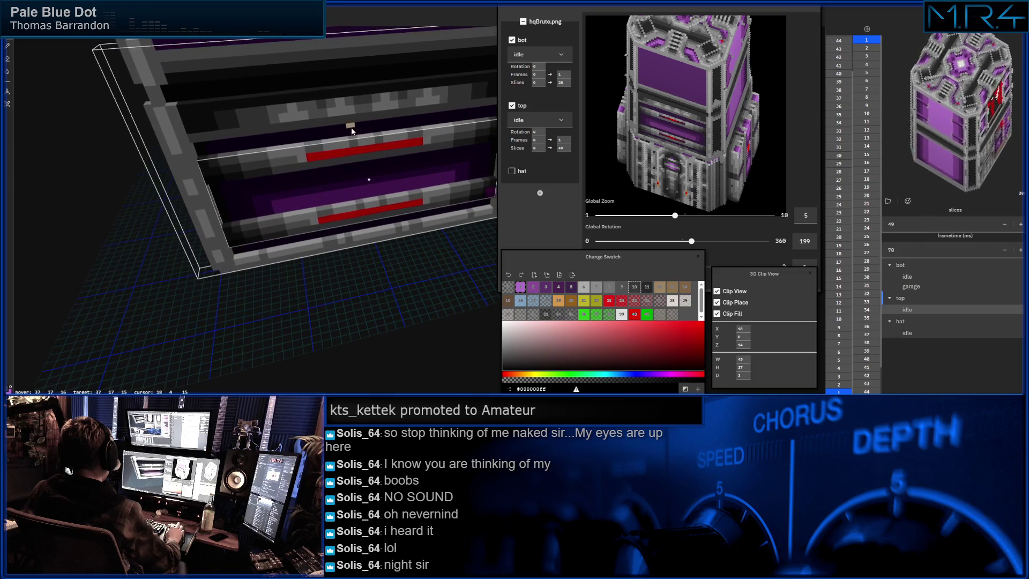
click(596, 287)
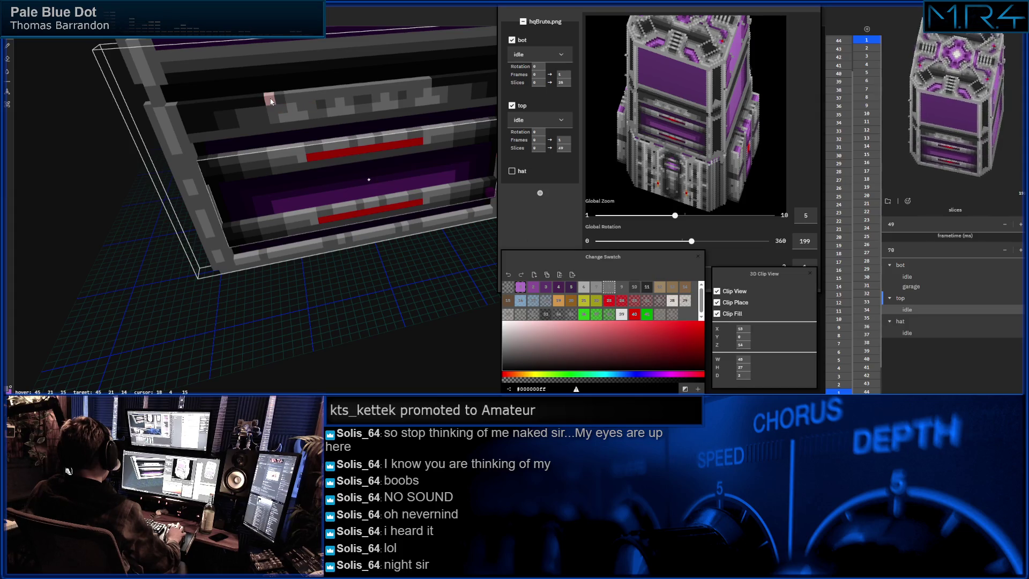
right_drag(259, 102, 361, 112)
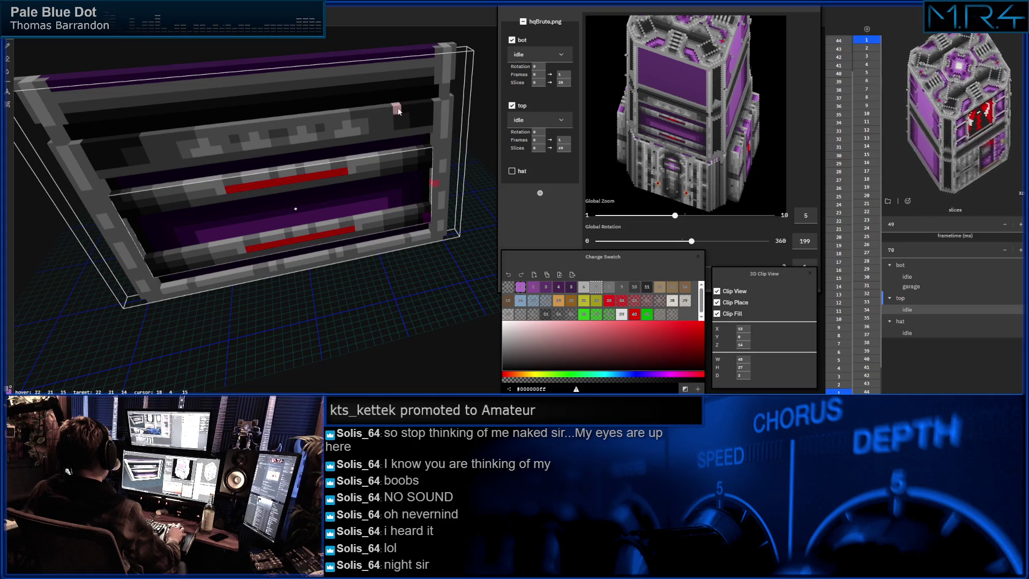
click(636, 289)
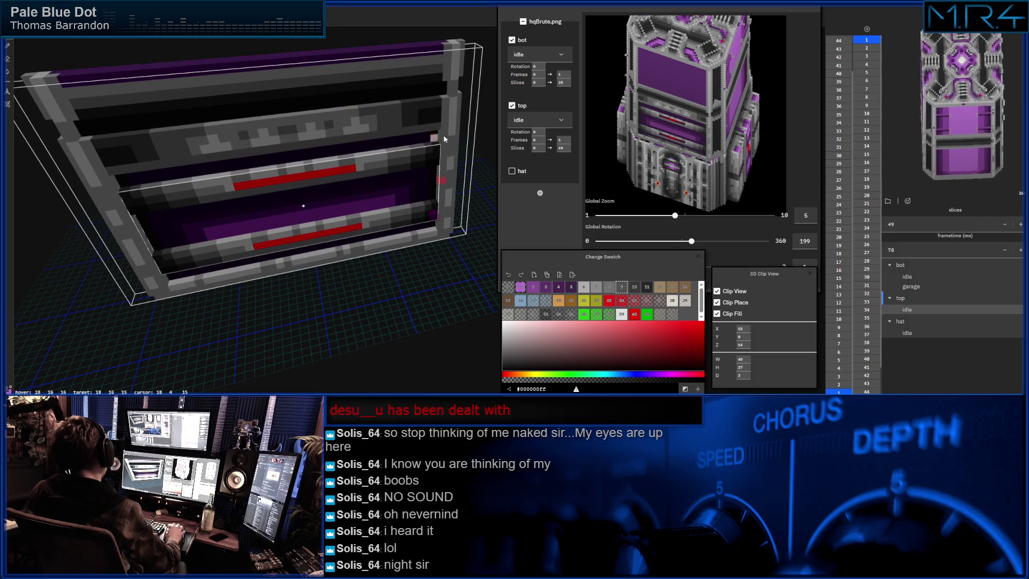
Zoom the viewport in and set the preview's Global Rotation slider to 151.
scroll(340, 198, up, 2)
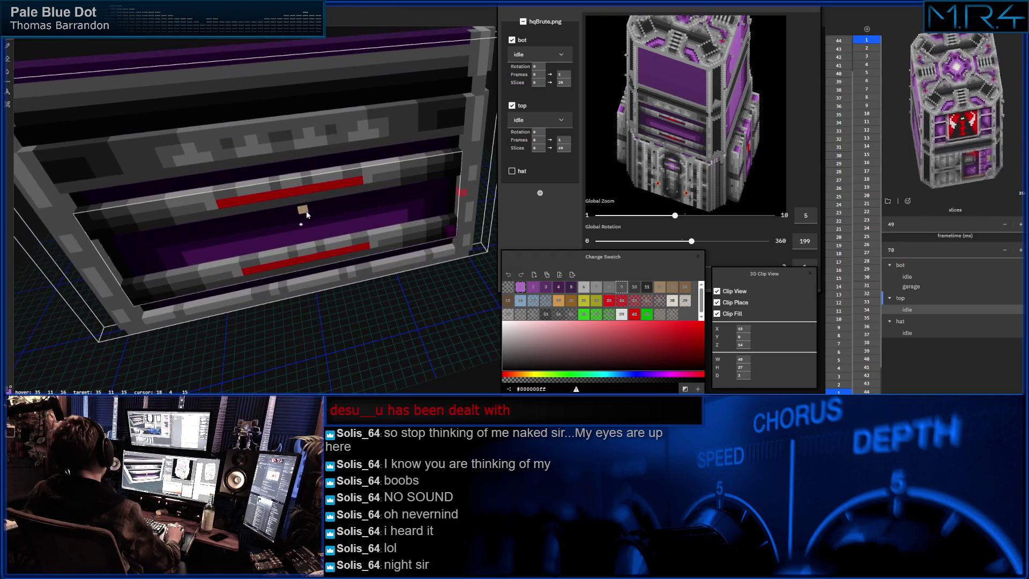
scroll(408, 161, up, 2)
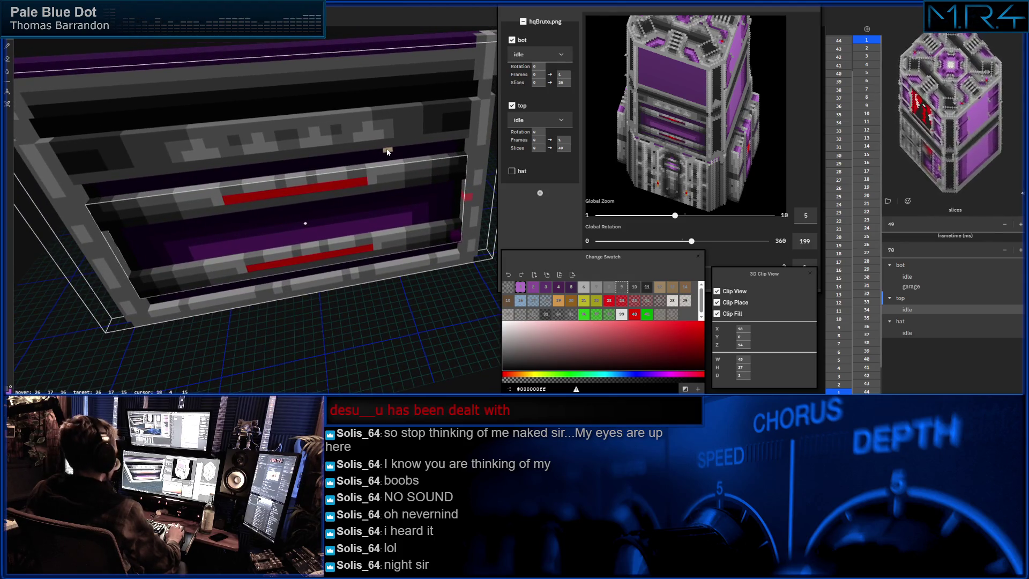
scroll(323, 150, up, 2)
mouse_move(324, 166)
middle_down()
mouse_move(362, 155)
mouse_move(342, 160)
middle_up()
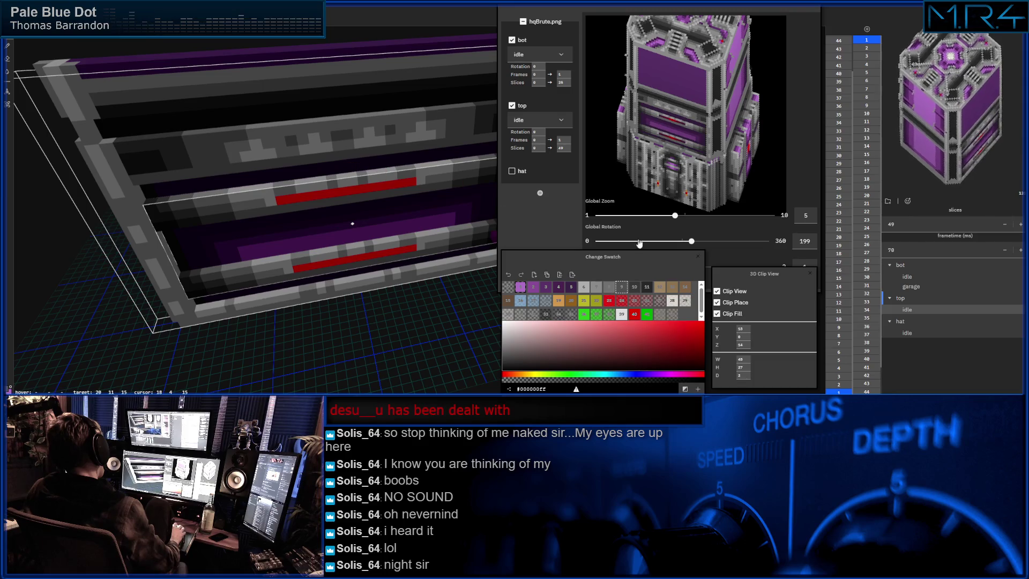